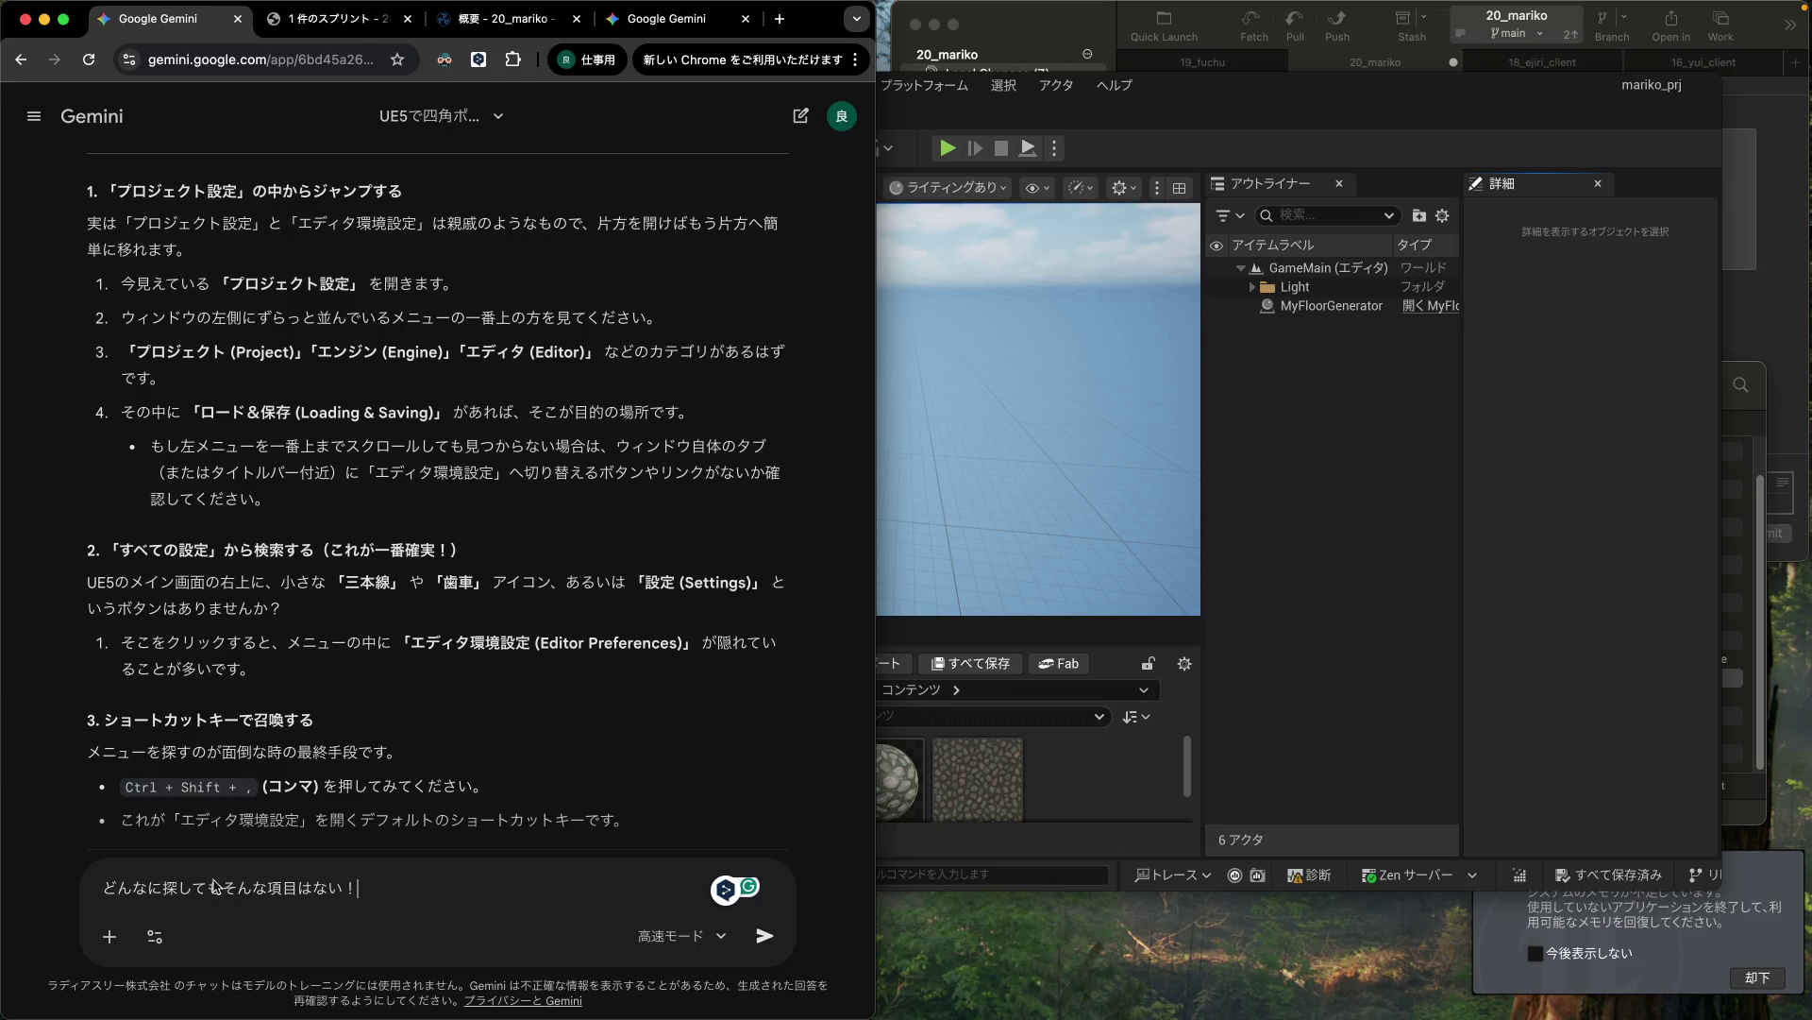
Step: Close the GPU profiler that opened in Unreal Editor instead of preferences
click(1231, 147)
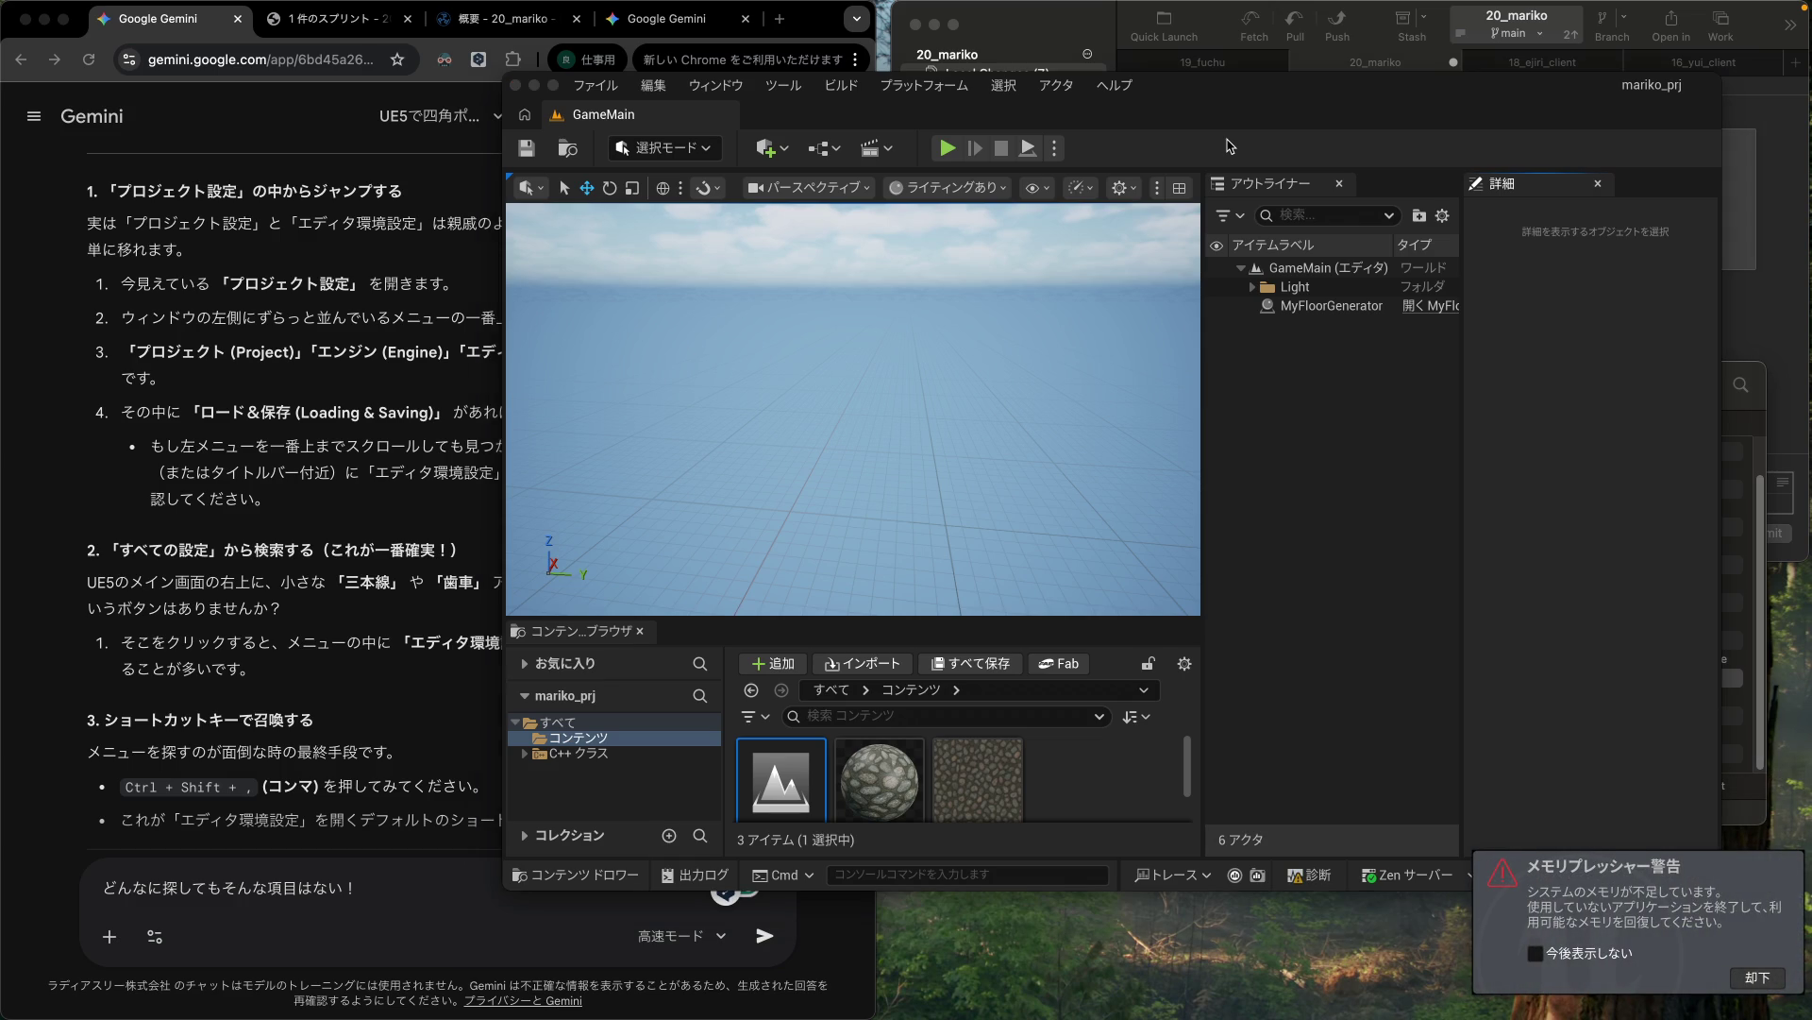
key(ctrl+shift+comma)
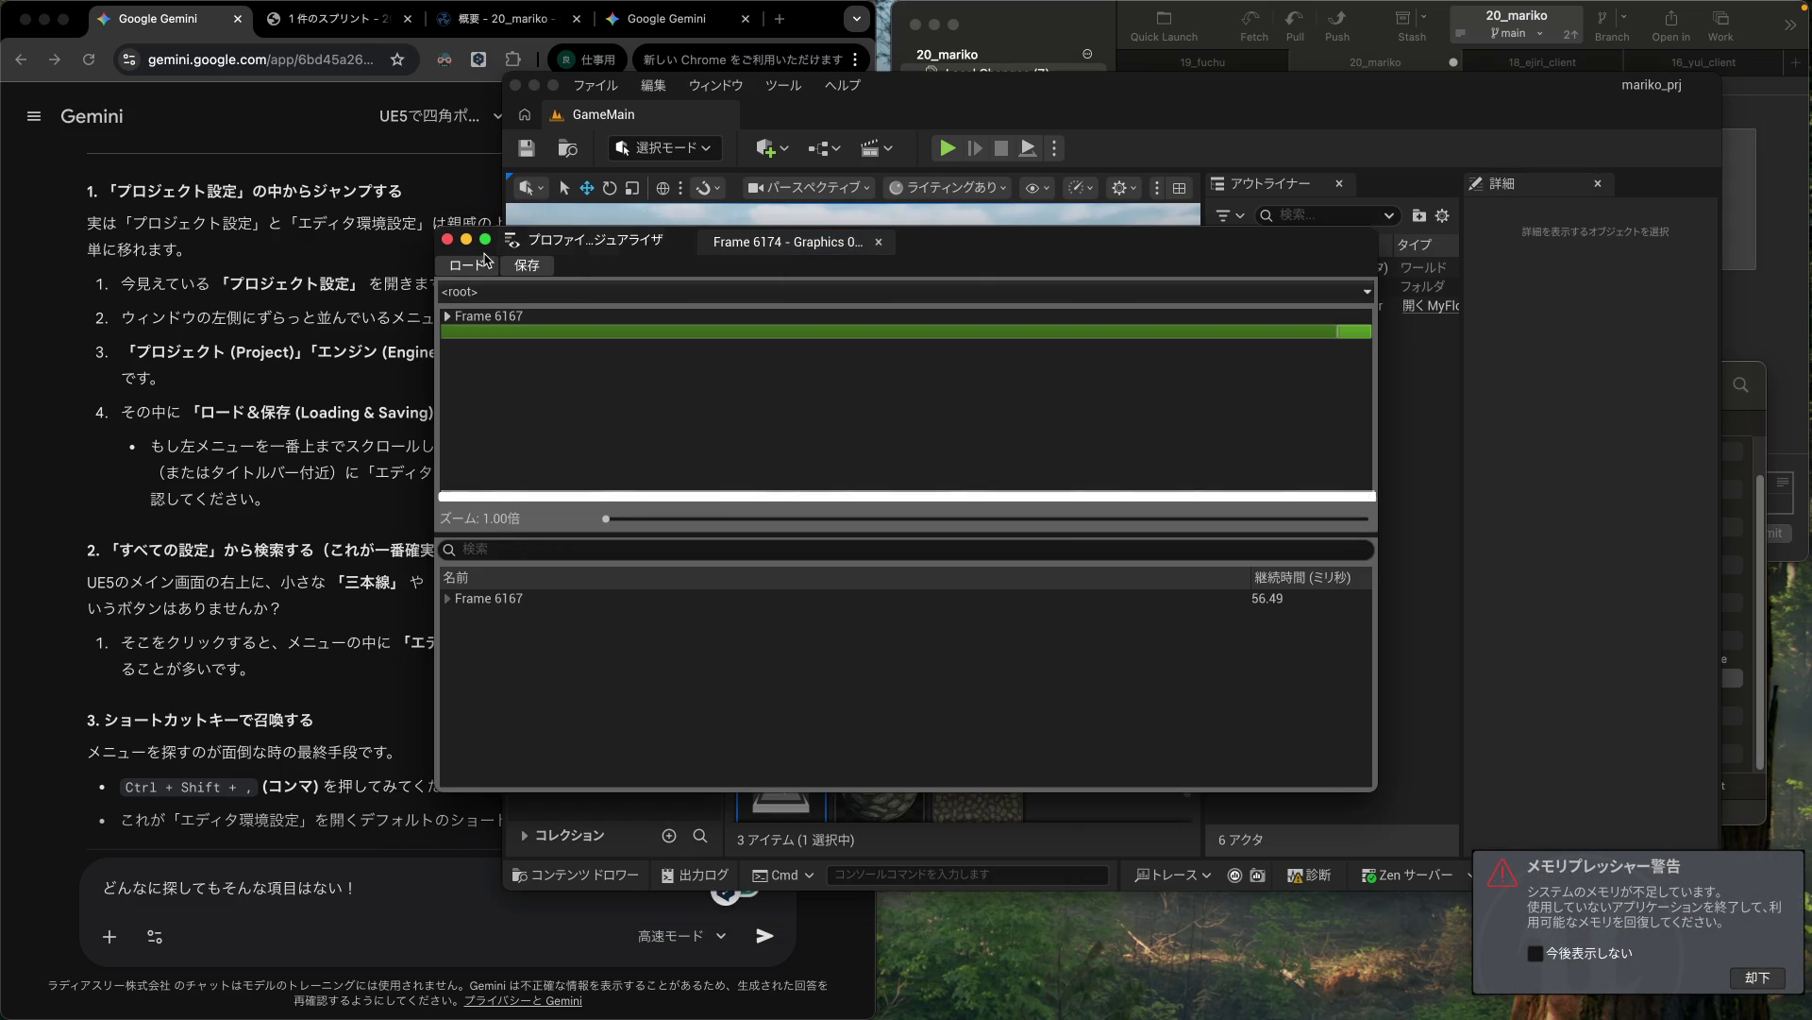
click(447, 239)
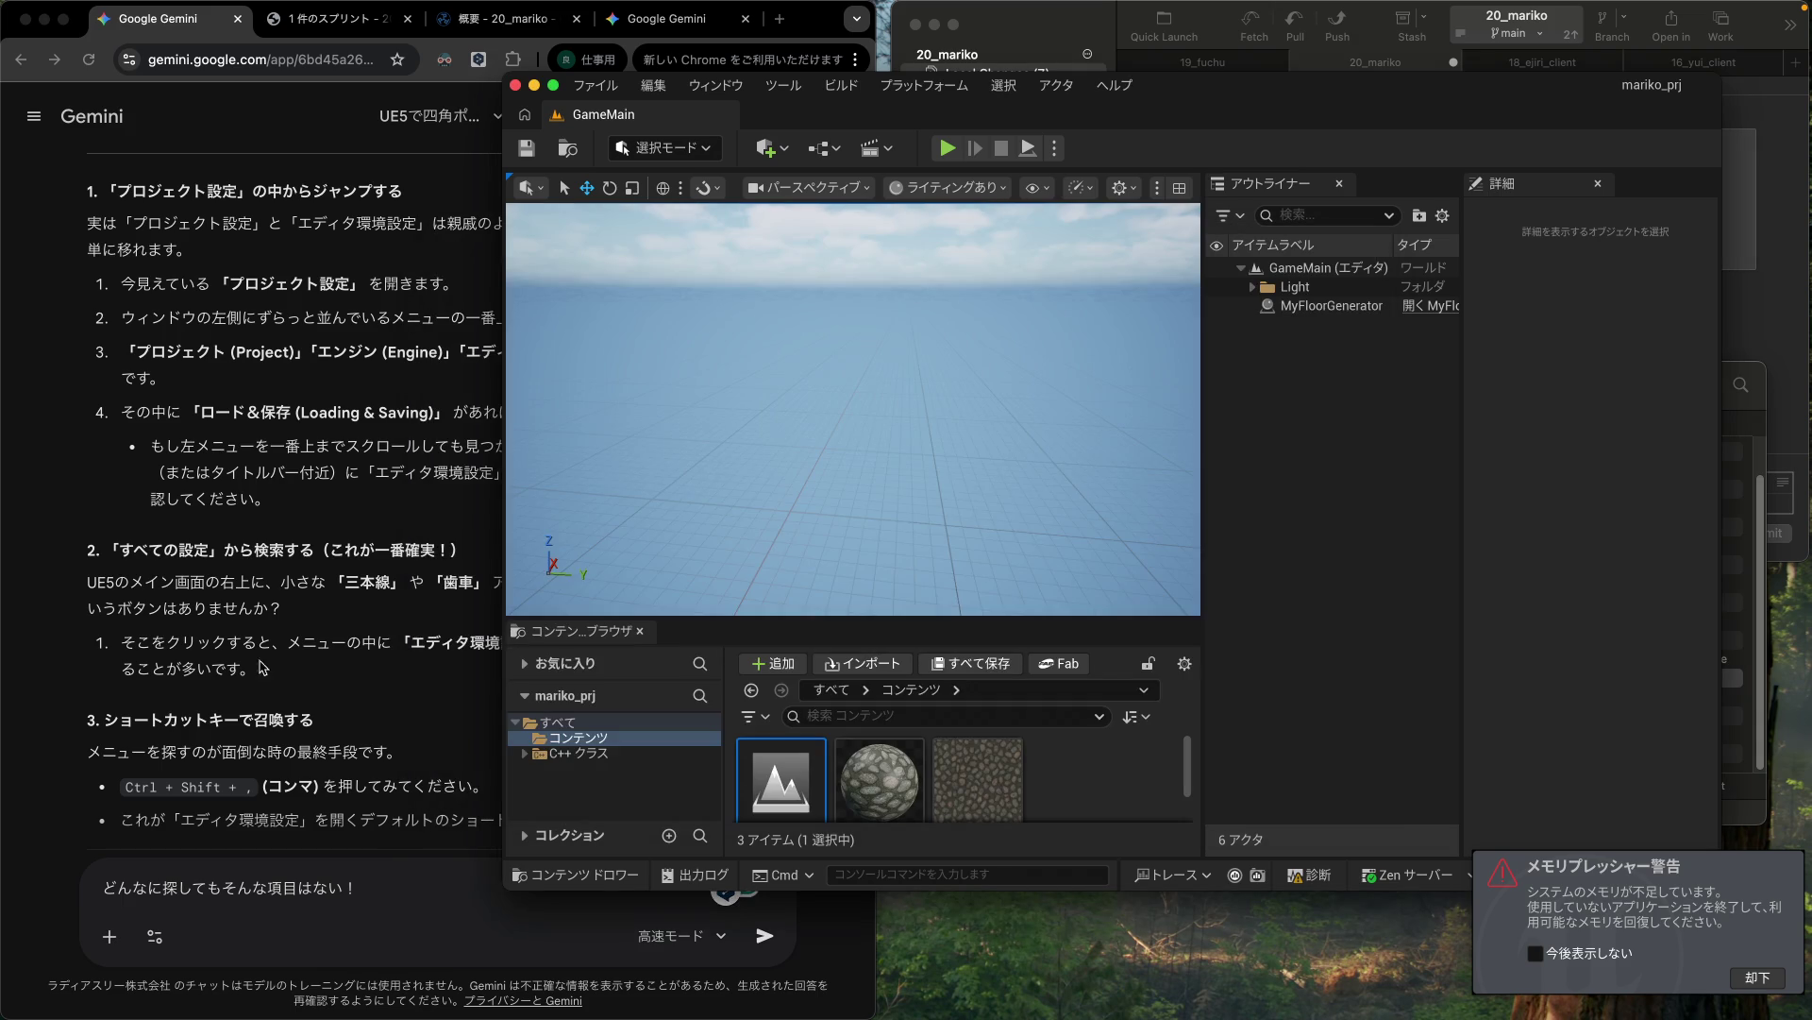
Step: Send the message 'どんなに探してもそんな項目はない！' to Gemini
click(275, 888)
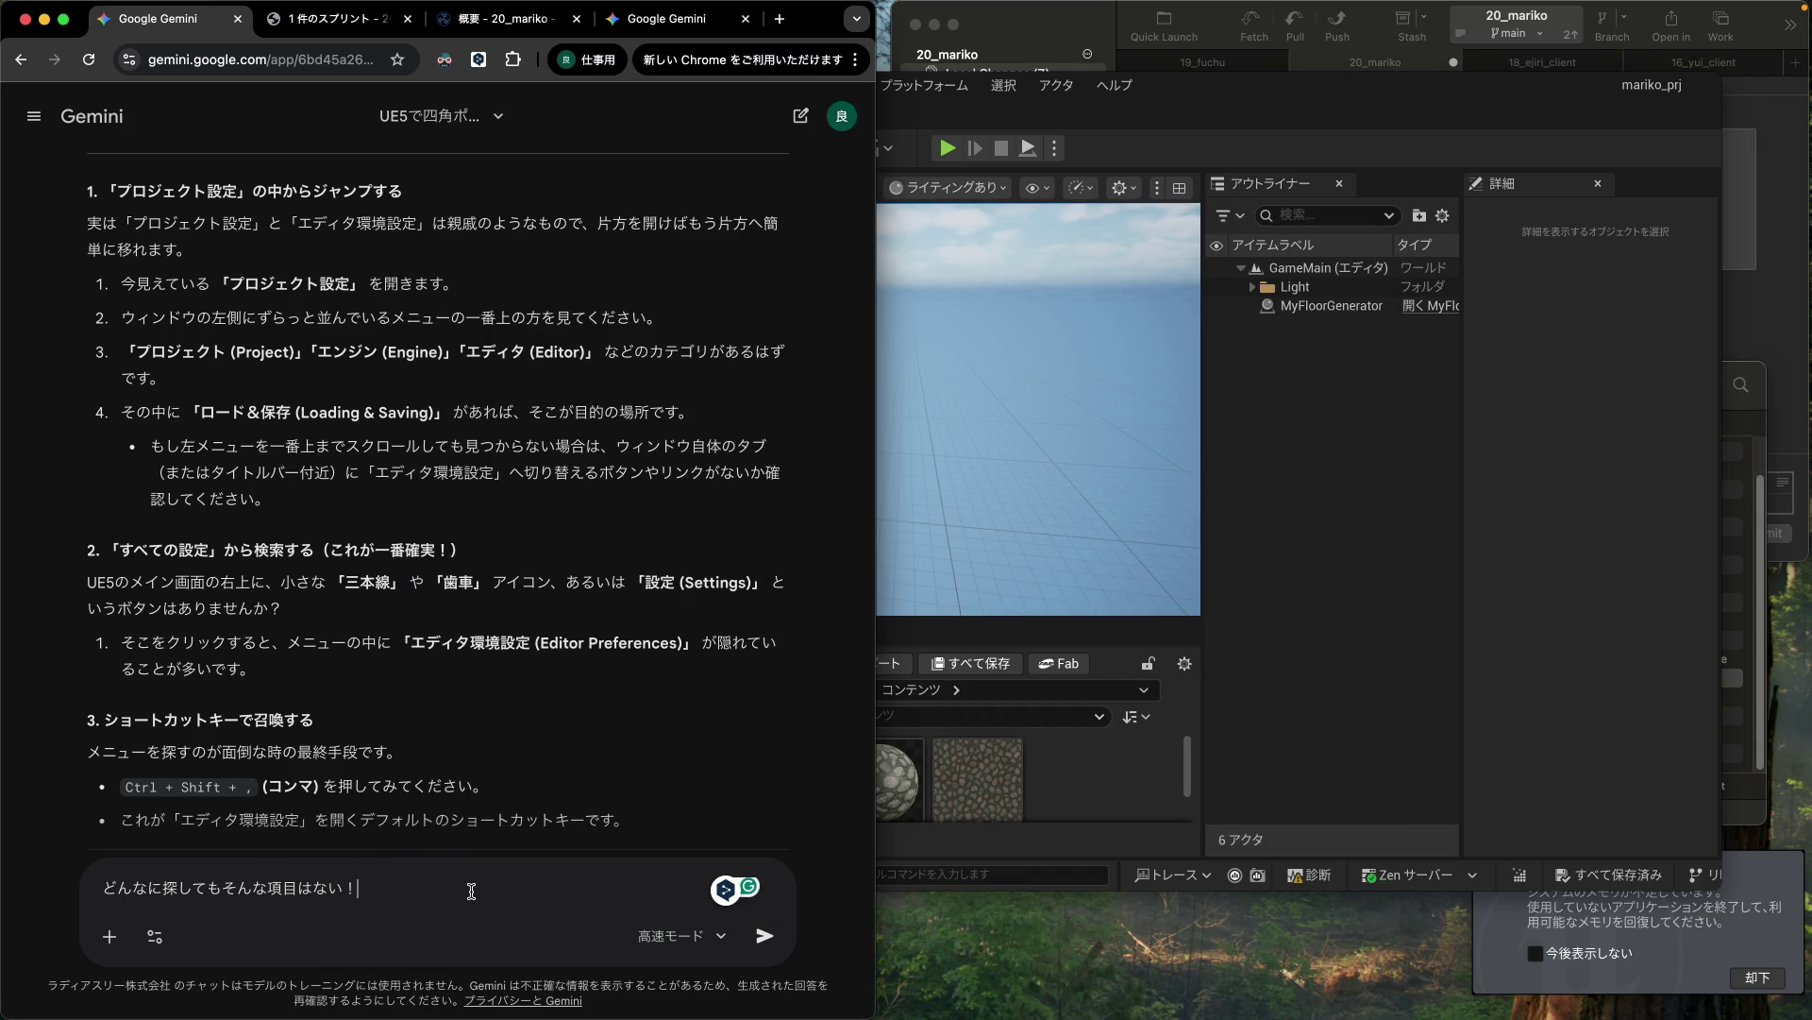
key(Return)
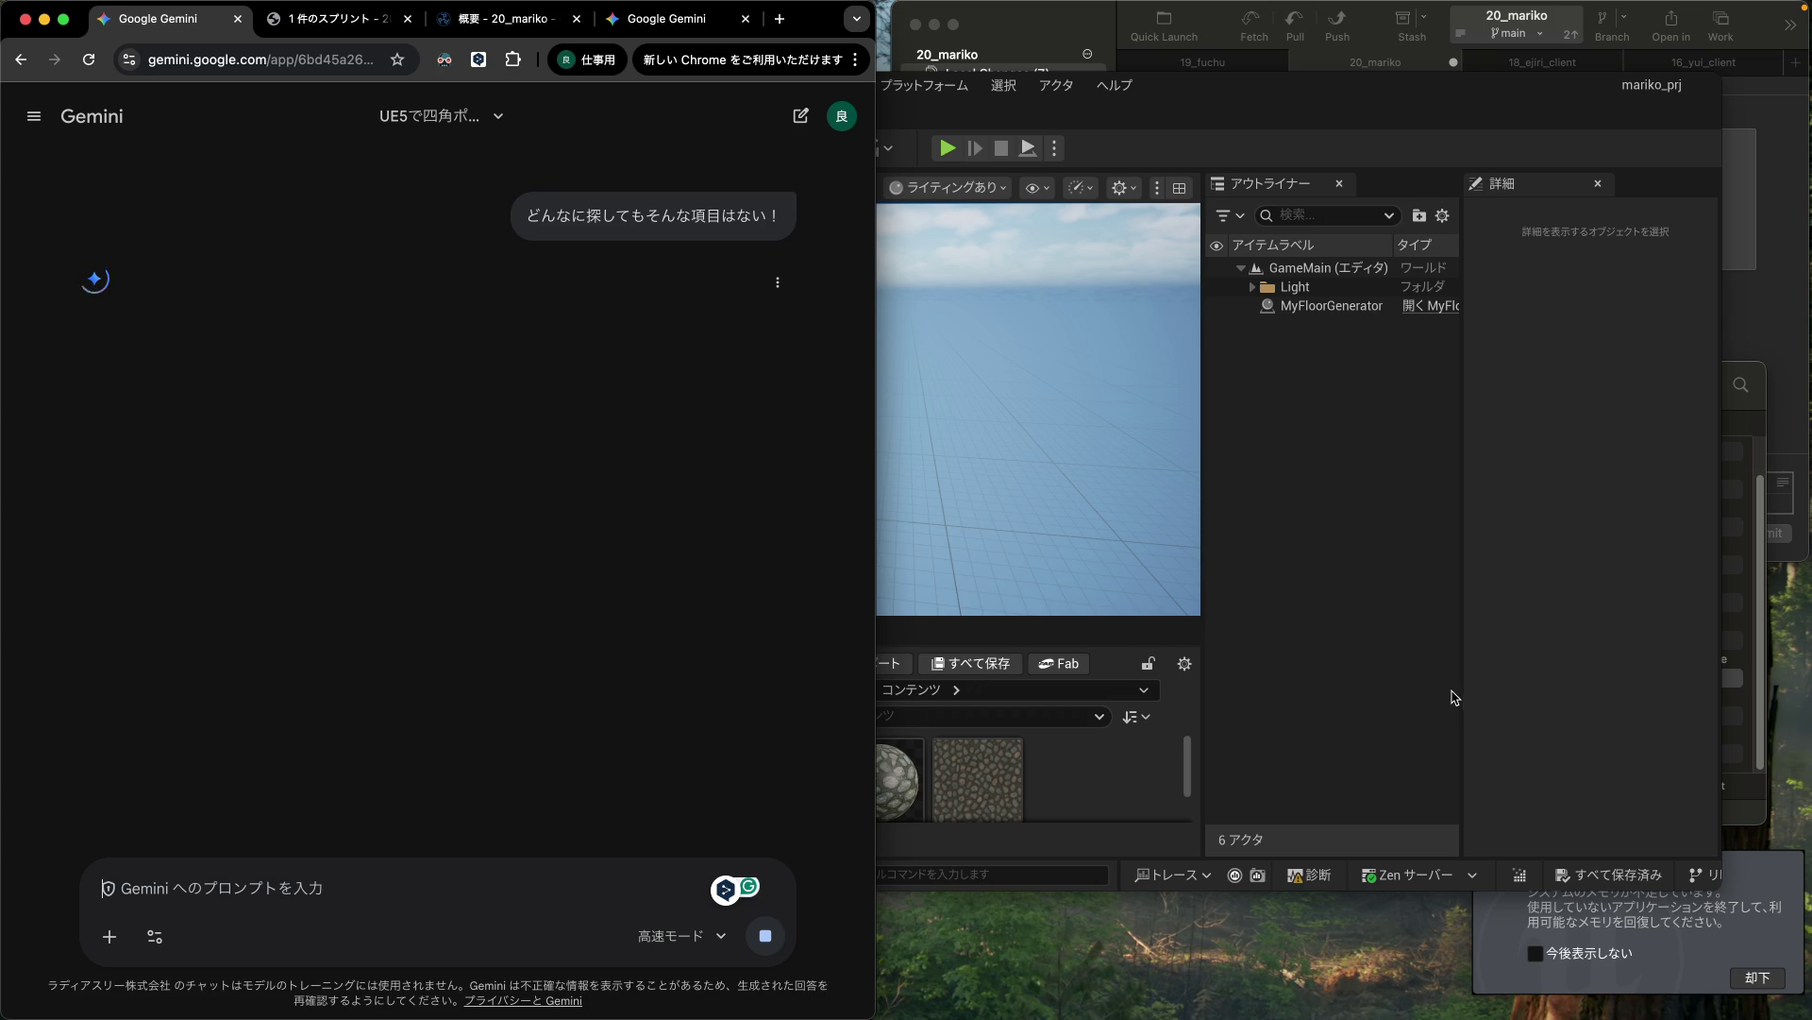
click(1530, 784)
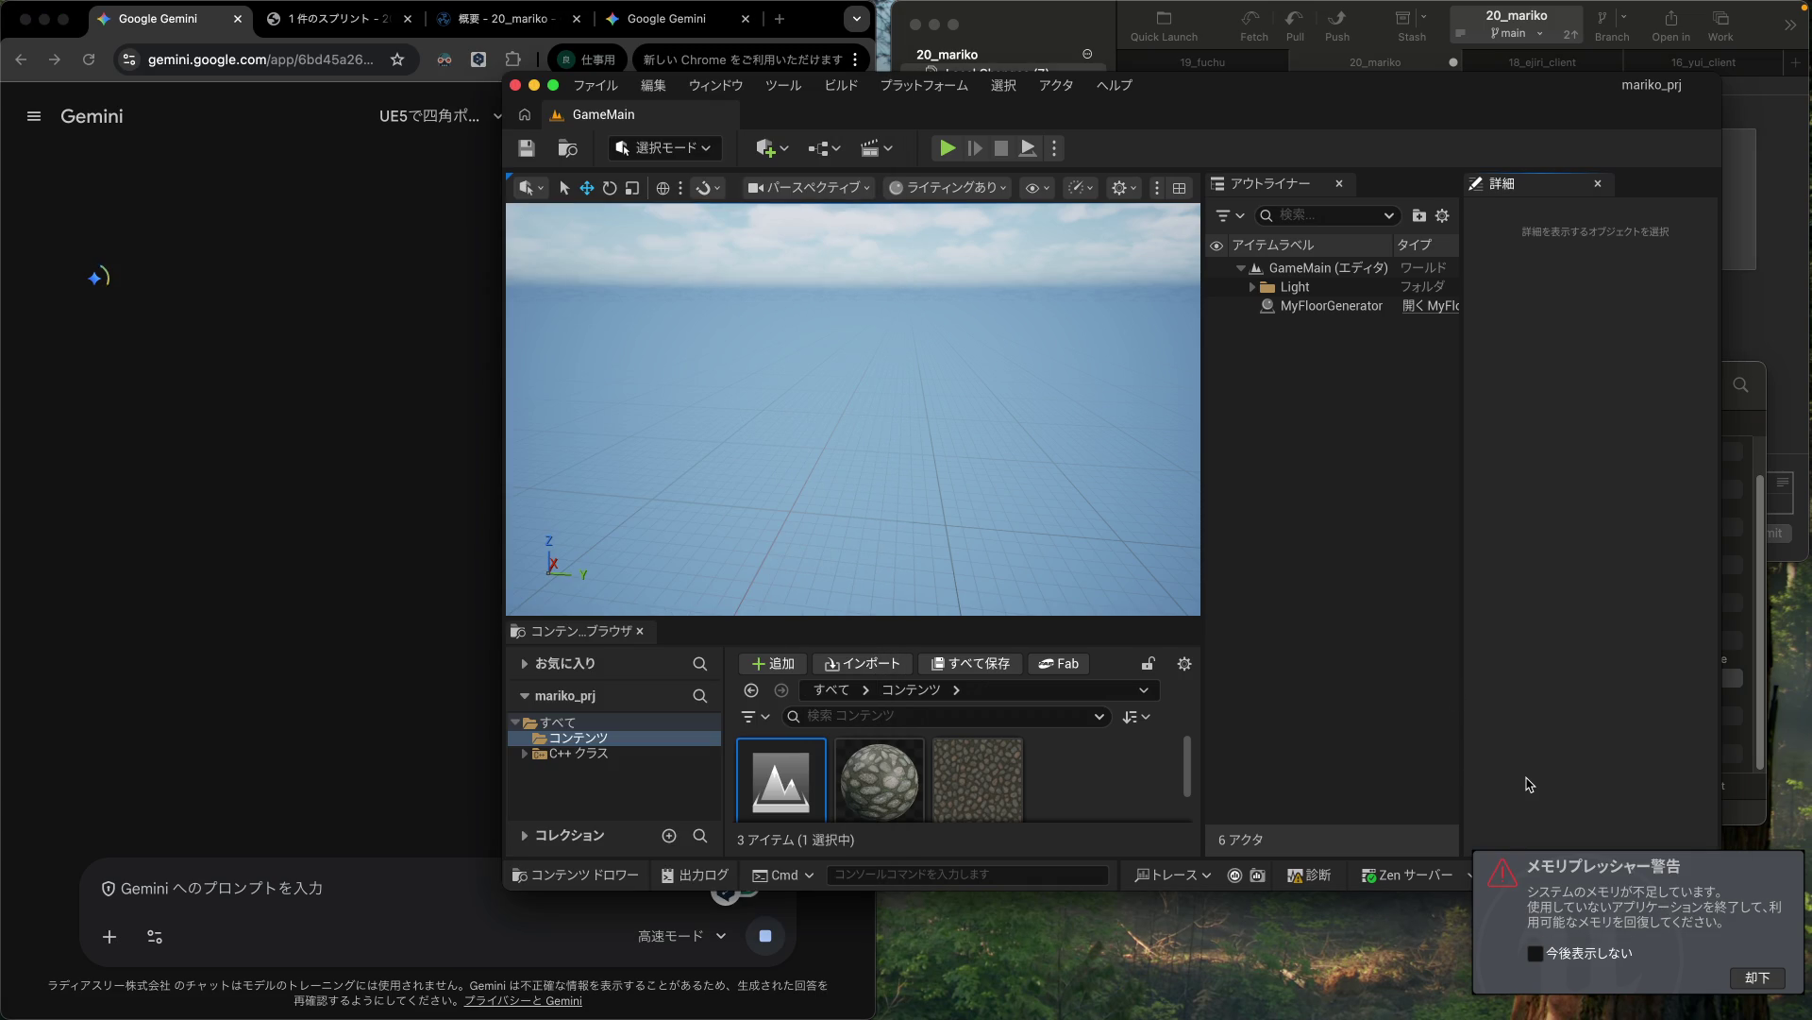
Step: Dismiss Unreal's memory-pressure warning with 却下, keeping the Cmd console type, and return to Gemini
click(1758, 977)
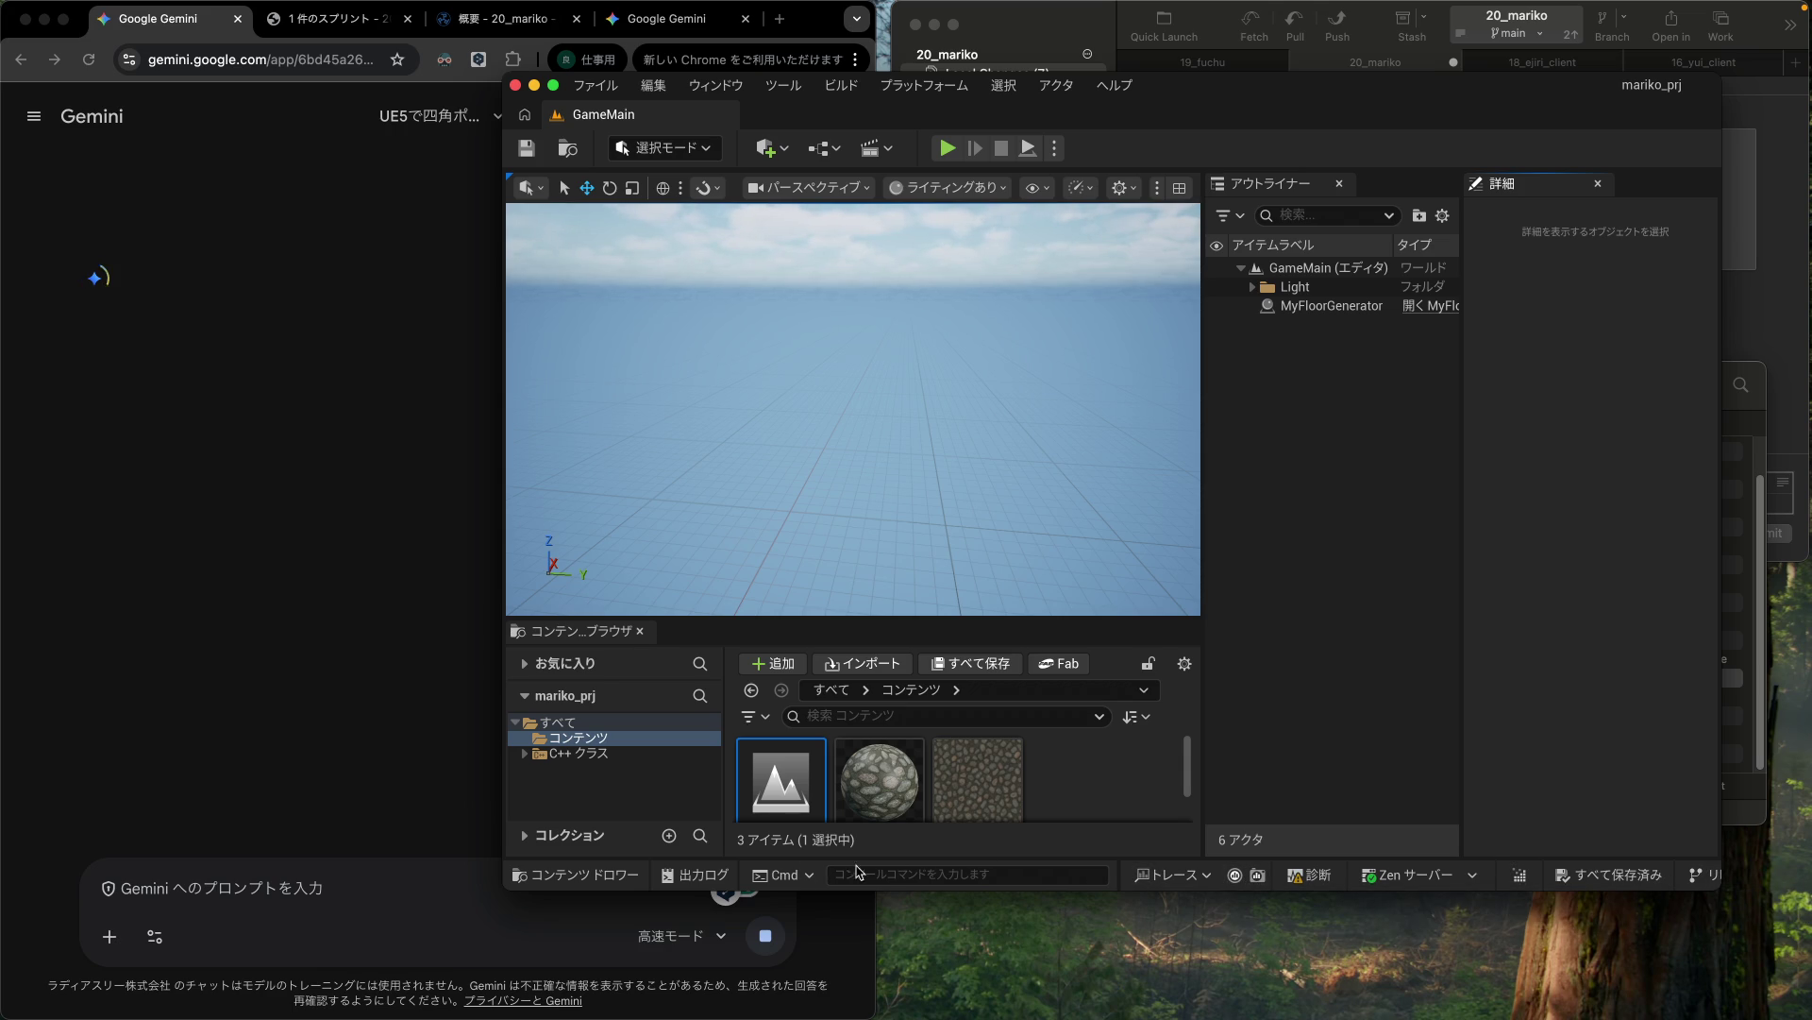
click(805, 877)
click(805, 879)
click(342, 327)
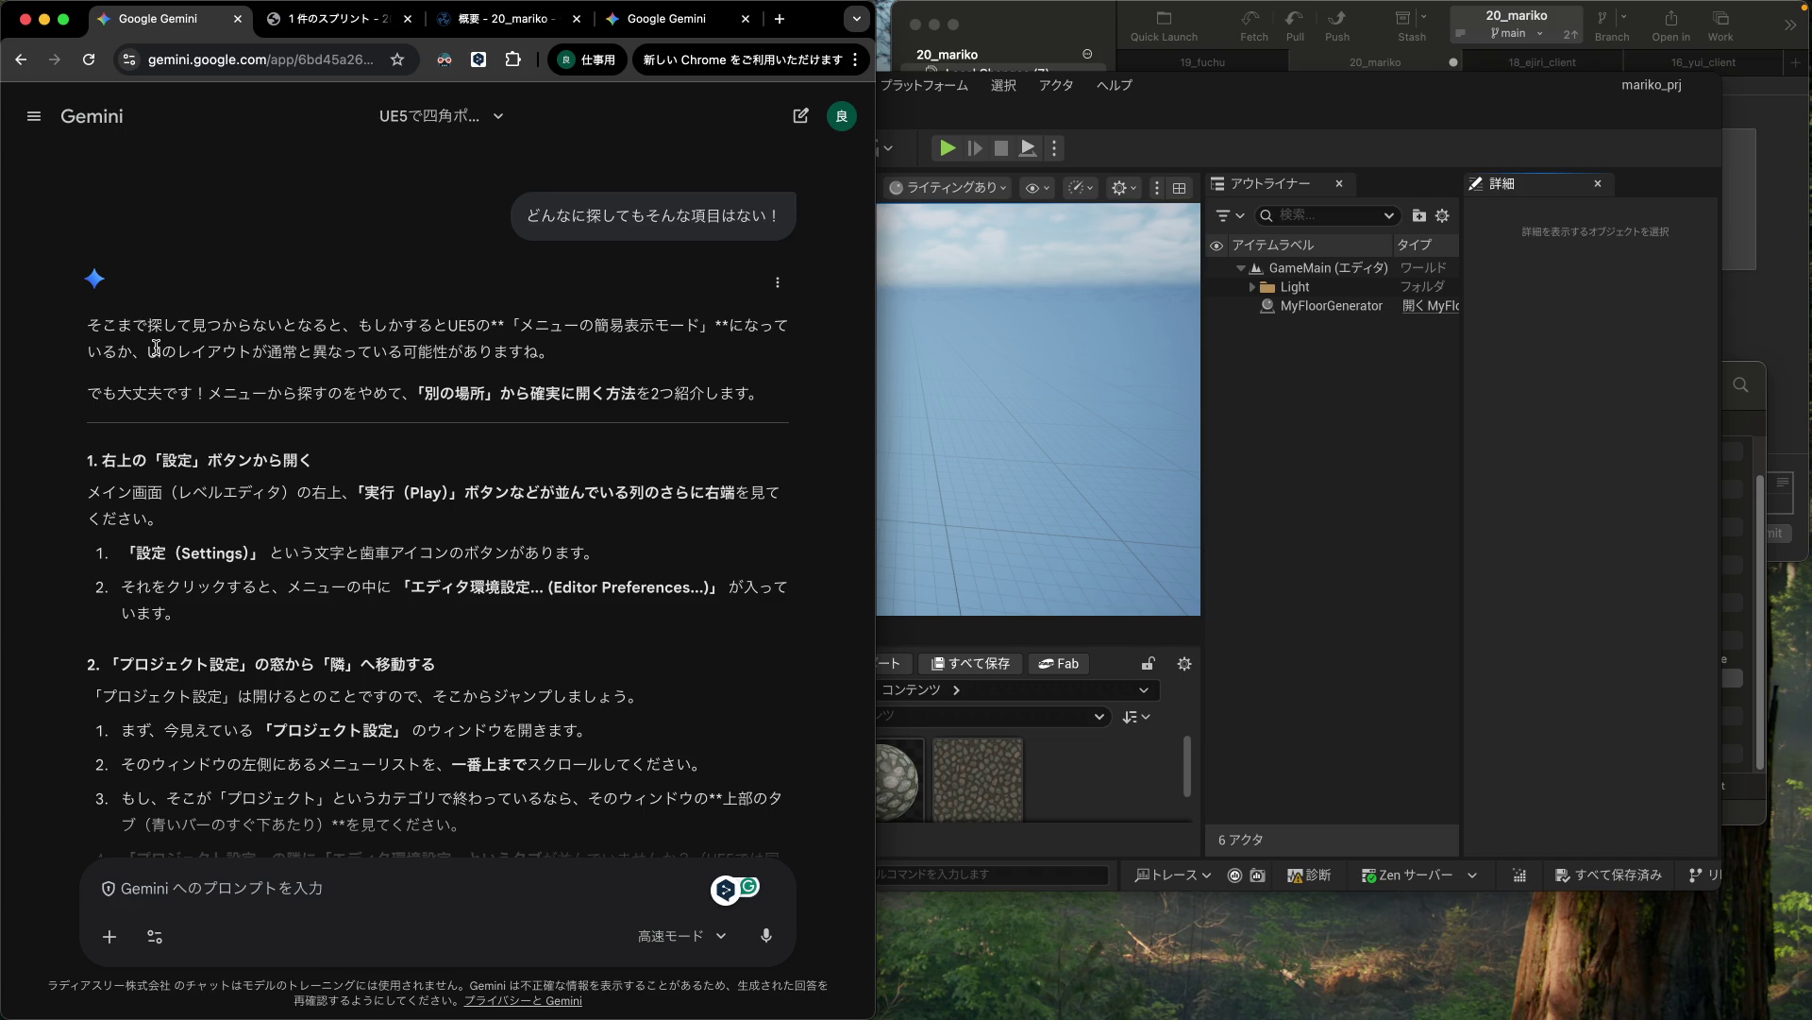
Step: Bring the GameMain level editor forward, check the ⋮ play options, and widen its window
drag(156, 348, 453, 351)
click(423, 464)
click(1059, 151)
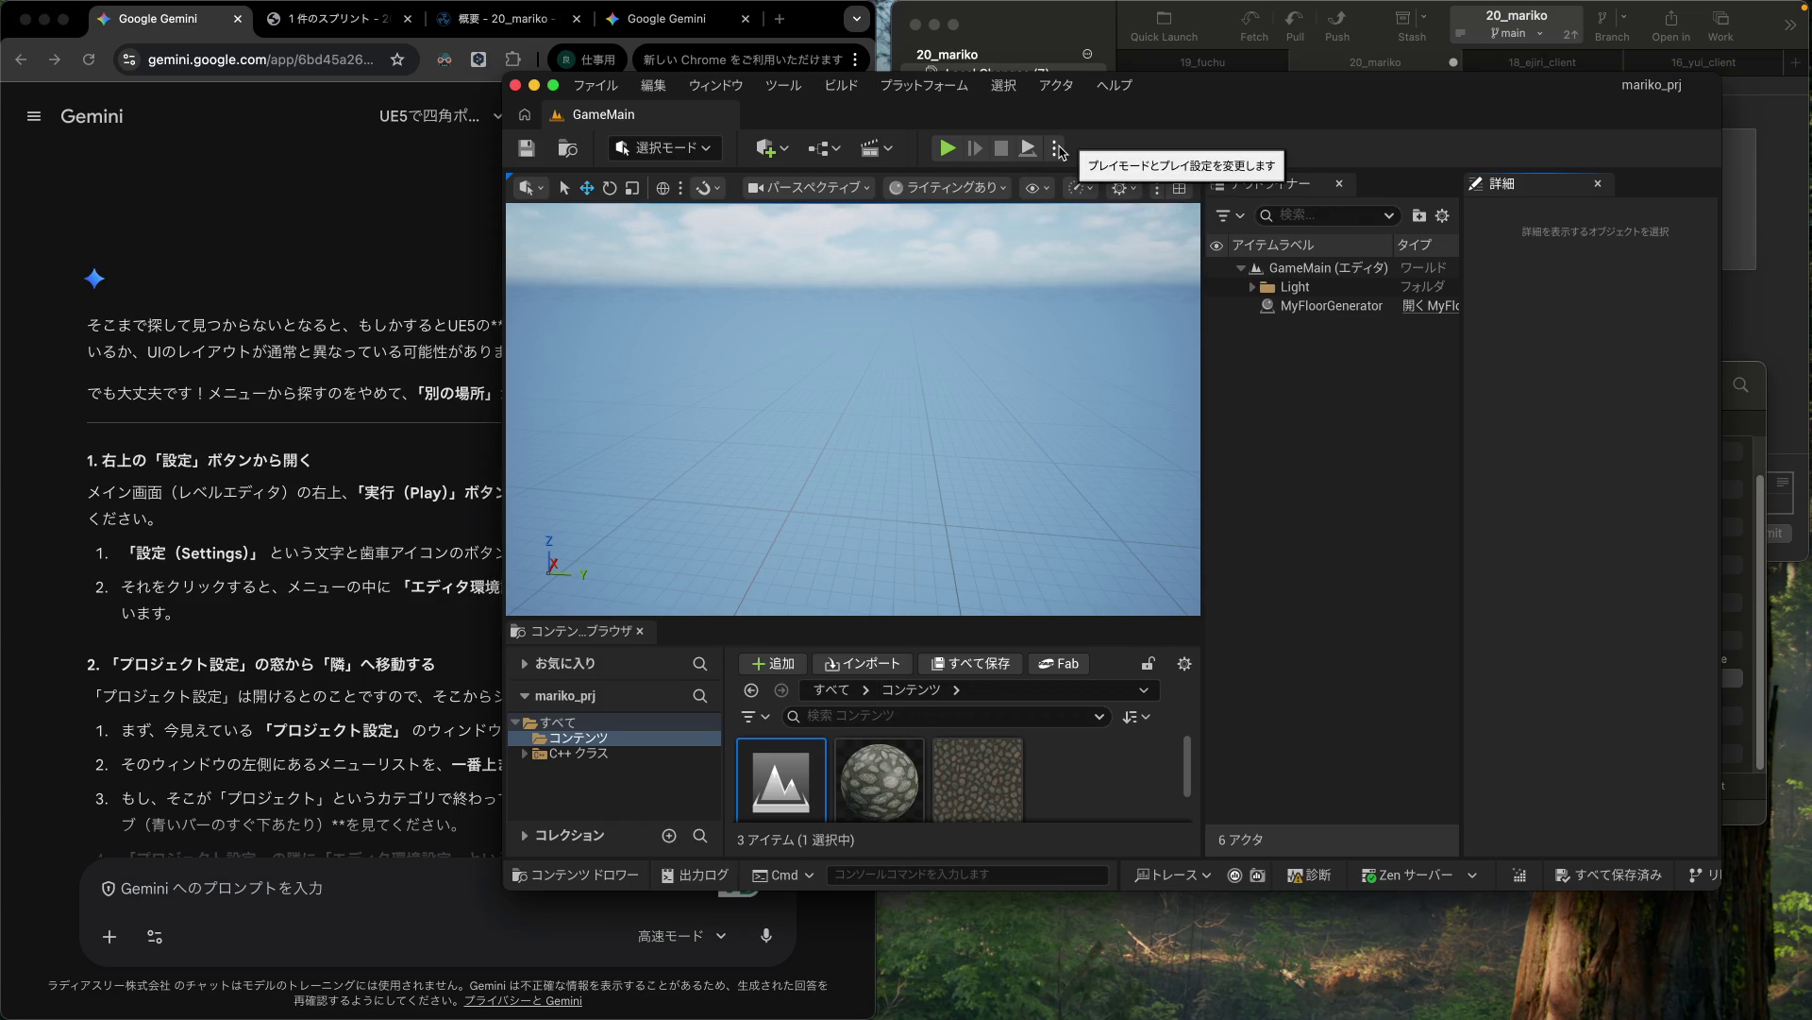
click(1059, 151)
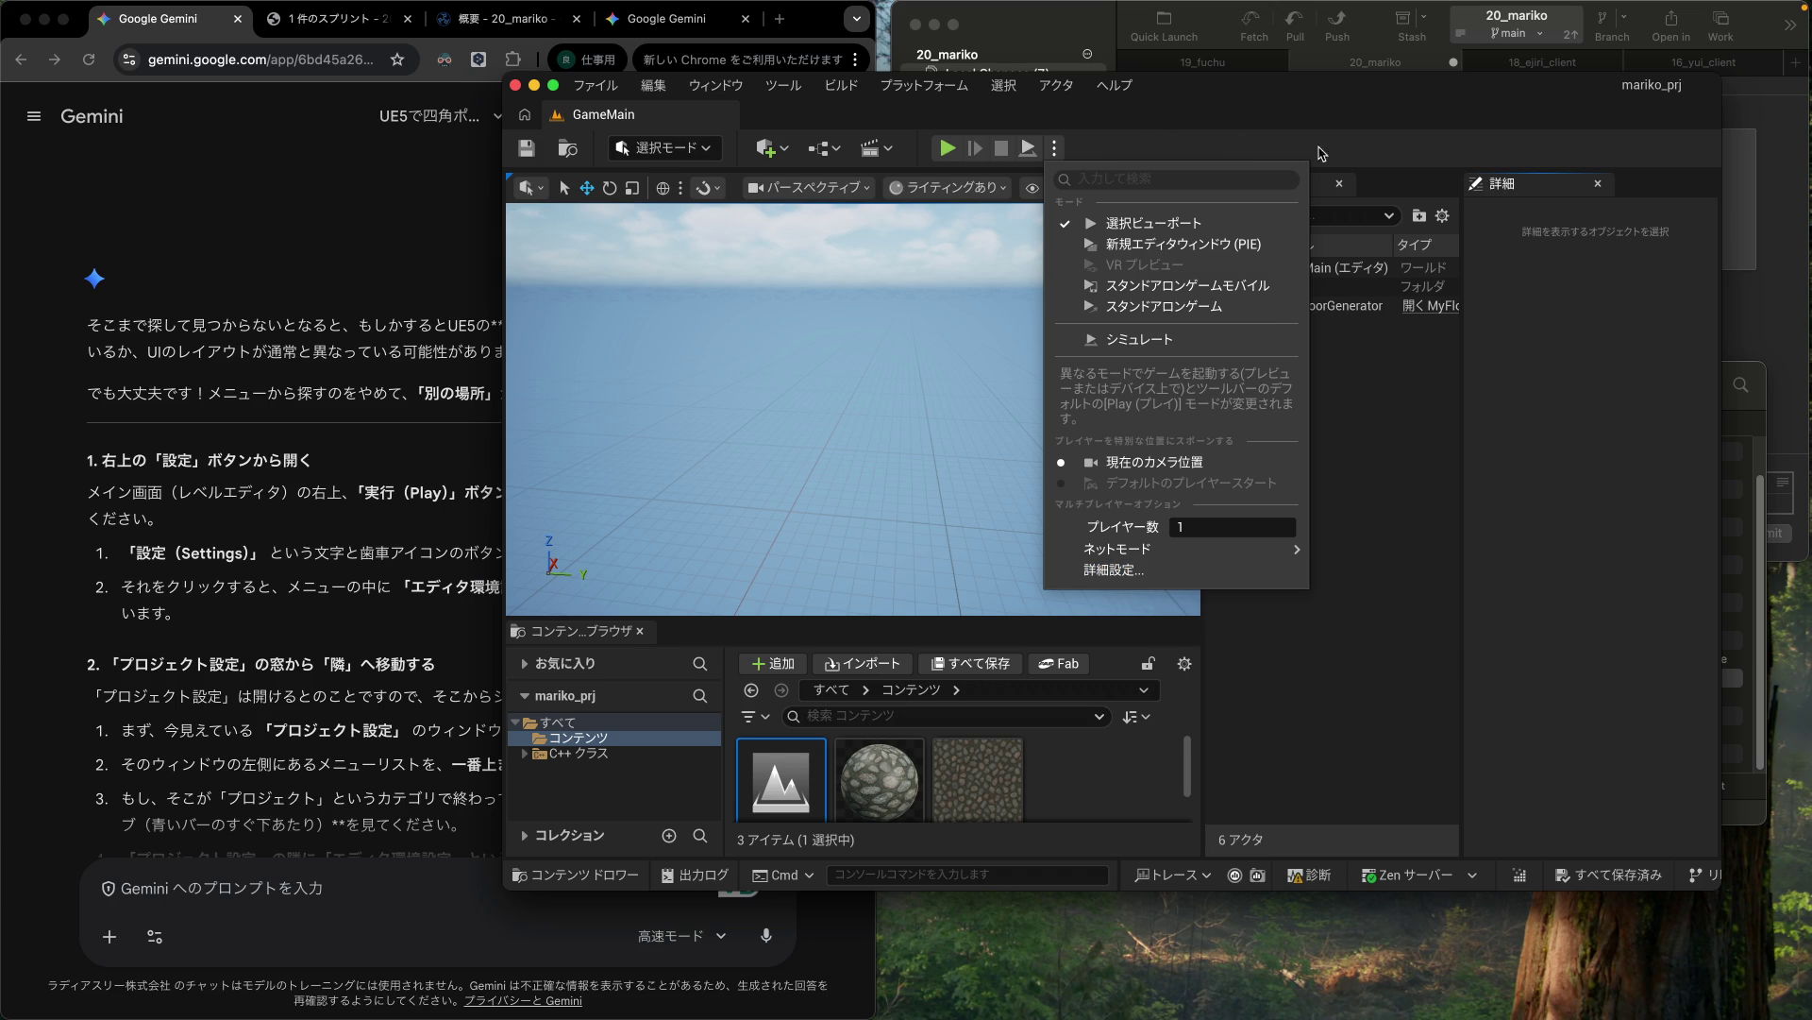
click(1055, 148)
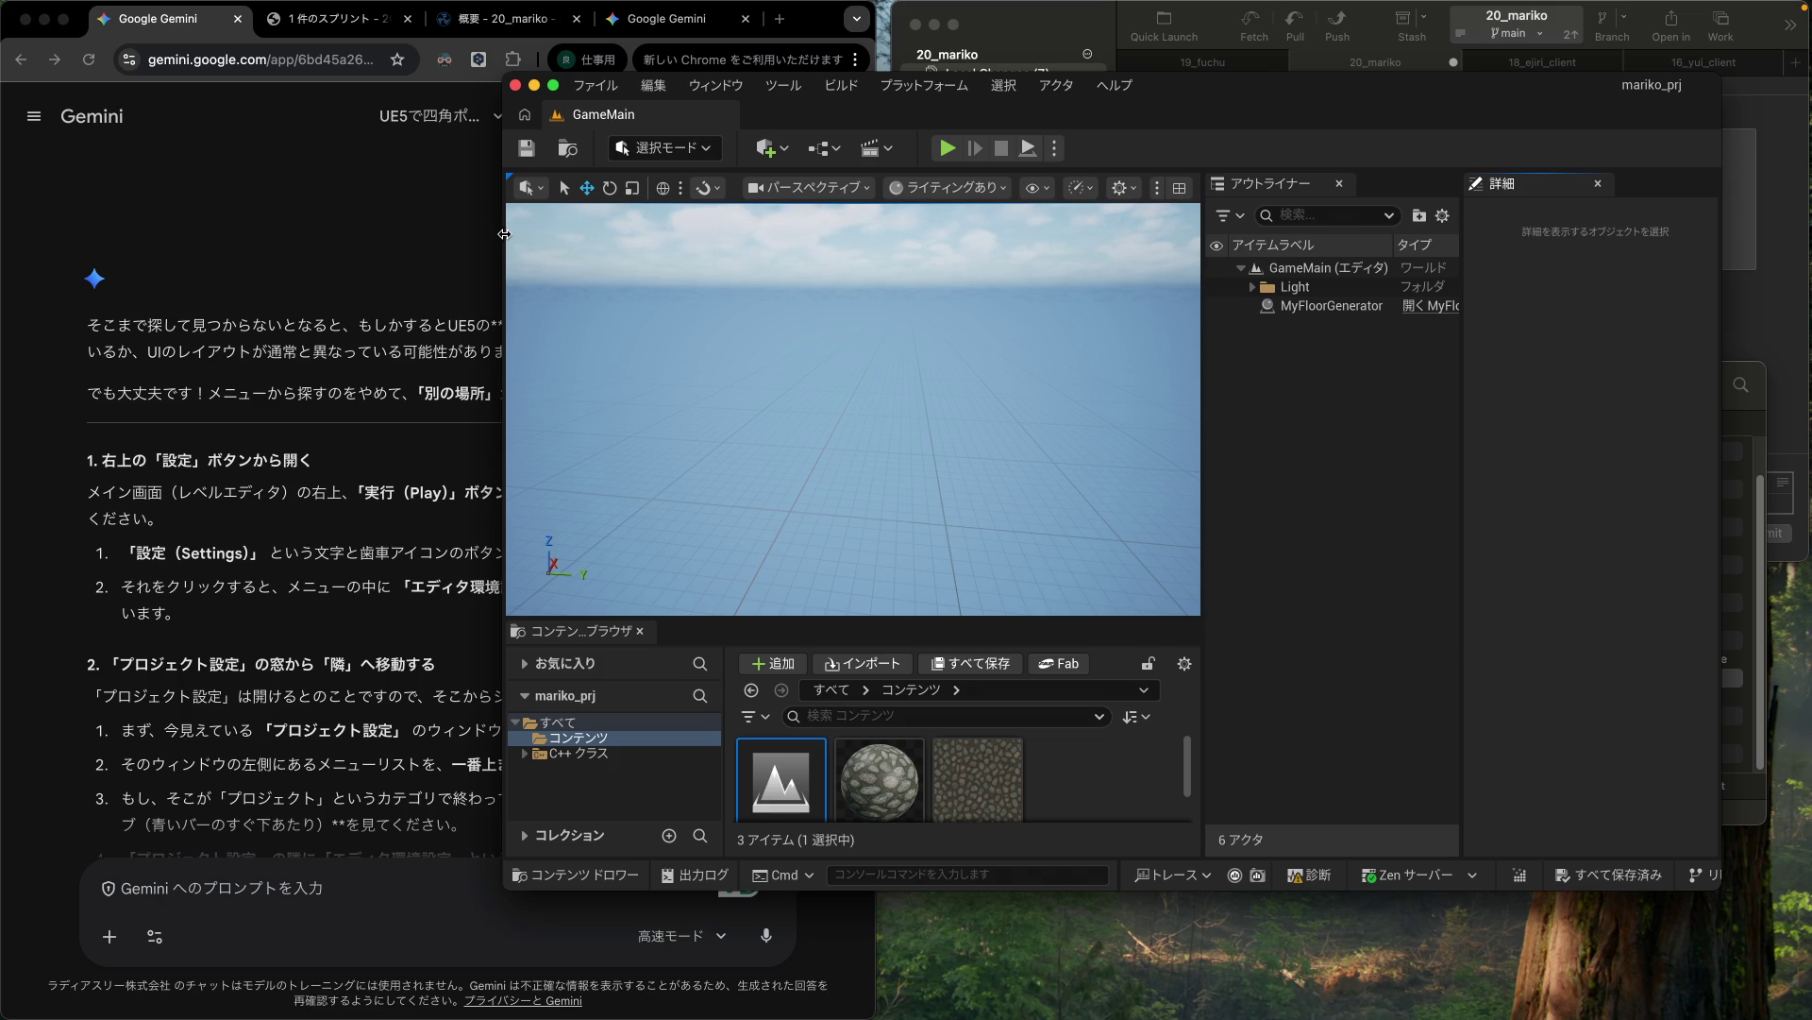
mouse_move(502, 237)
mouse_down()
mouse_move(1, 244)
mouse_move(596, 269)
mouse_up()
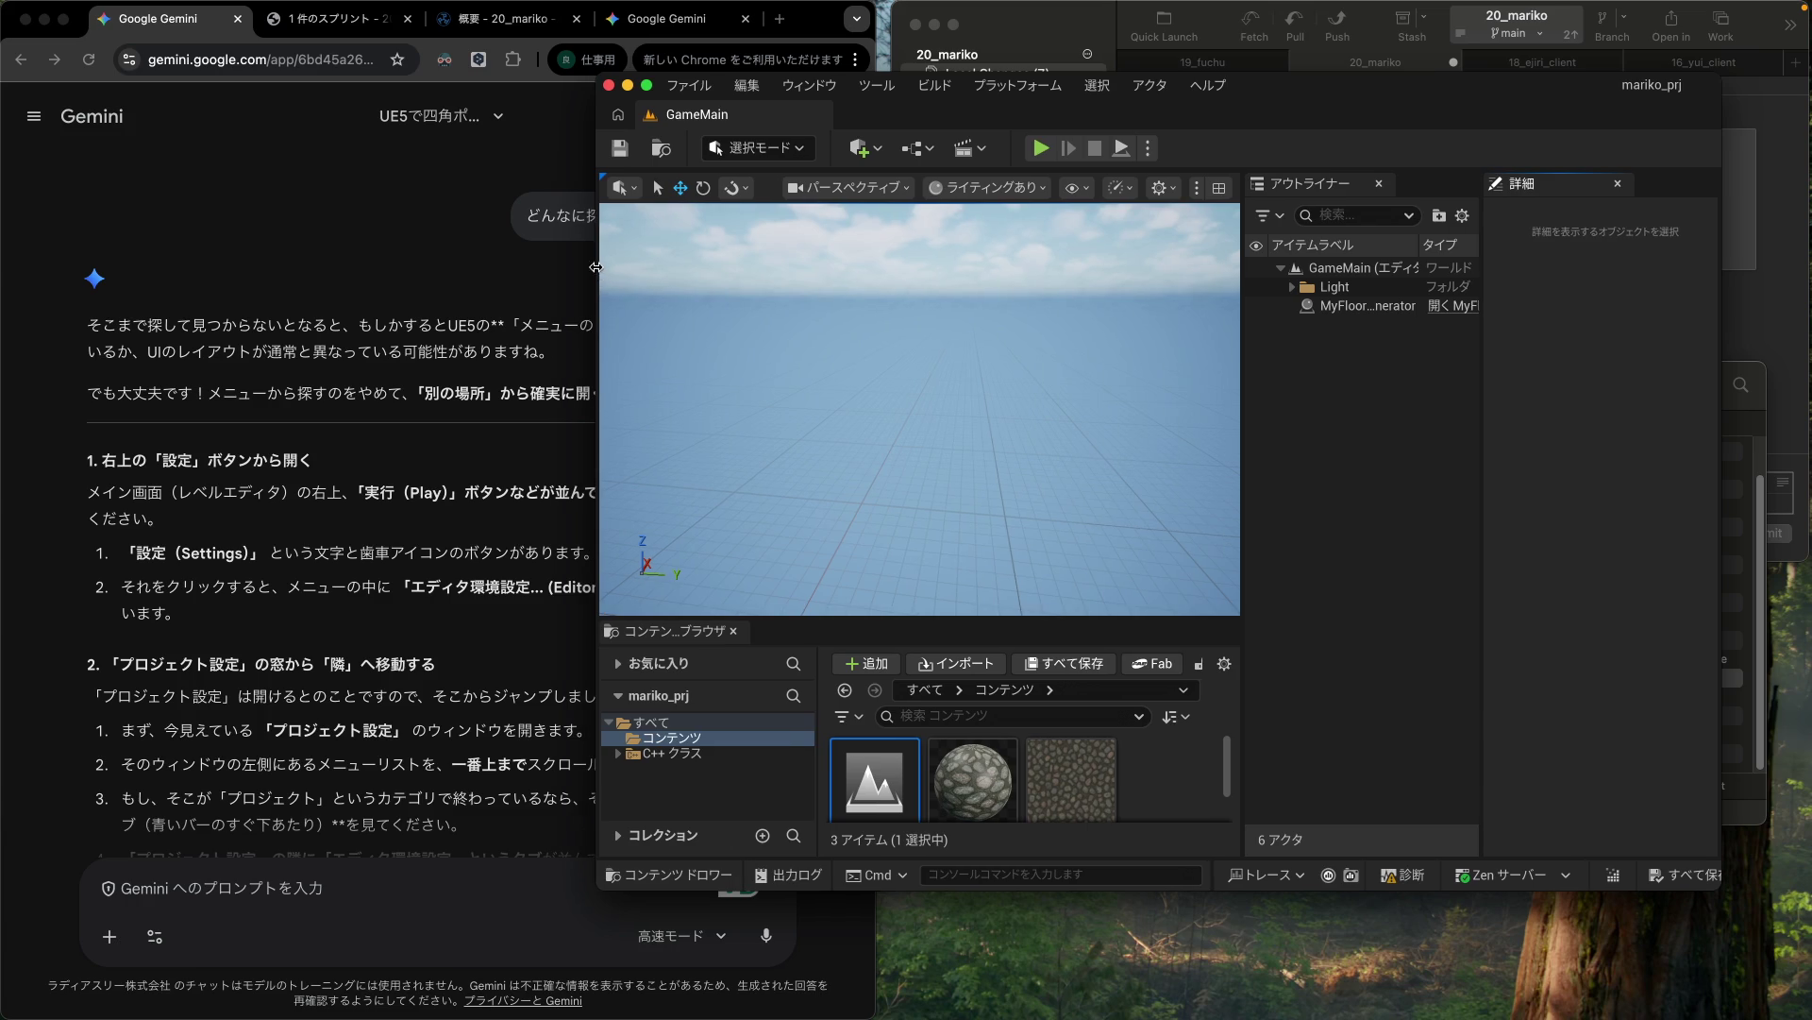
click(319, 608)
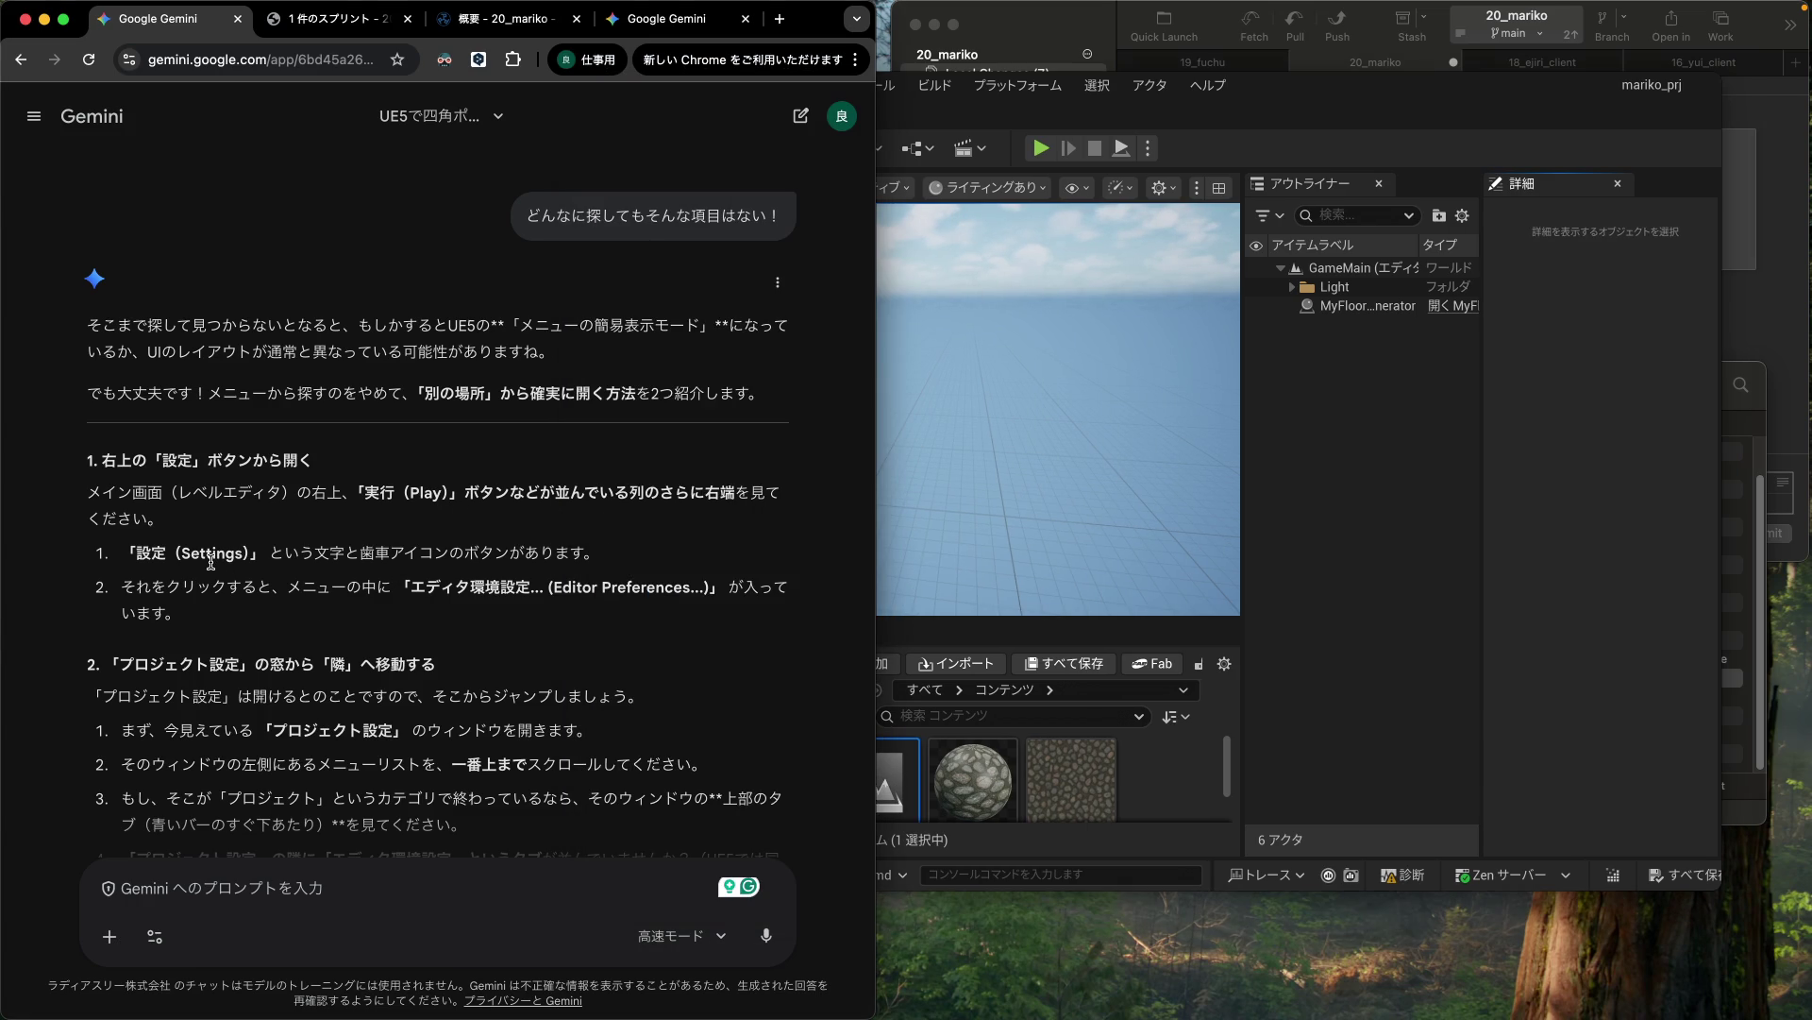
Step: Type the unsent reply '歯車もない。' into Gemini's prompt box
click(264, 889)
text(歯車もない)
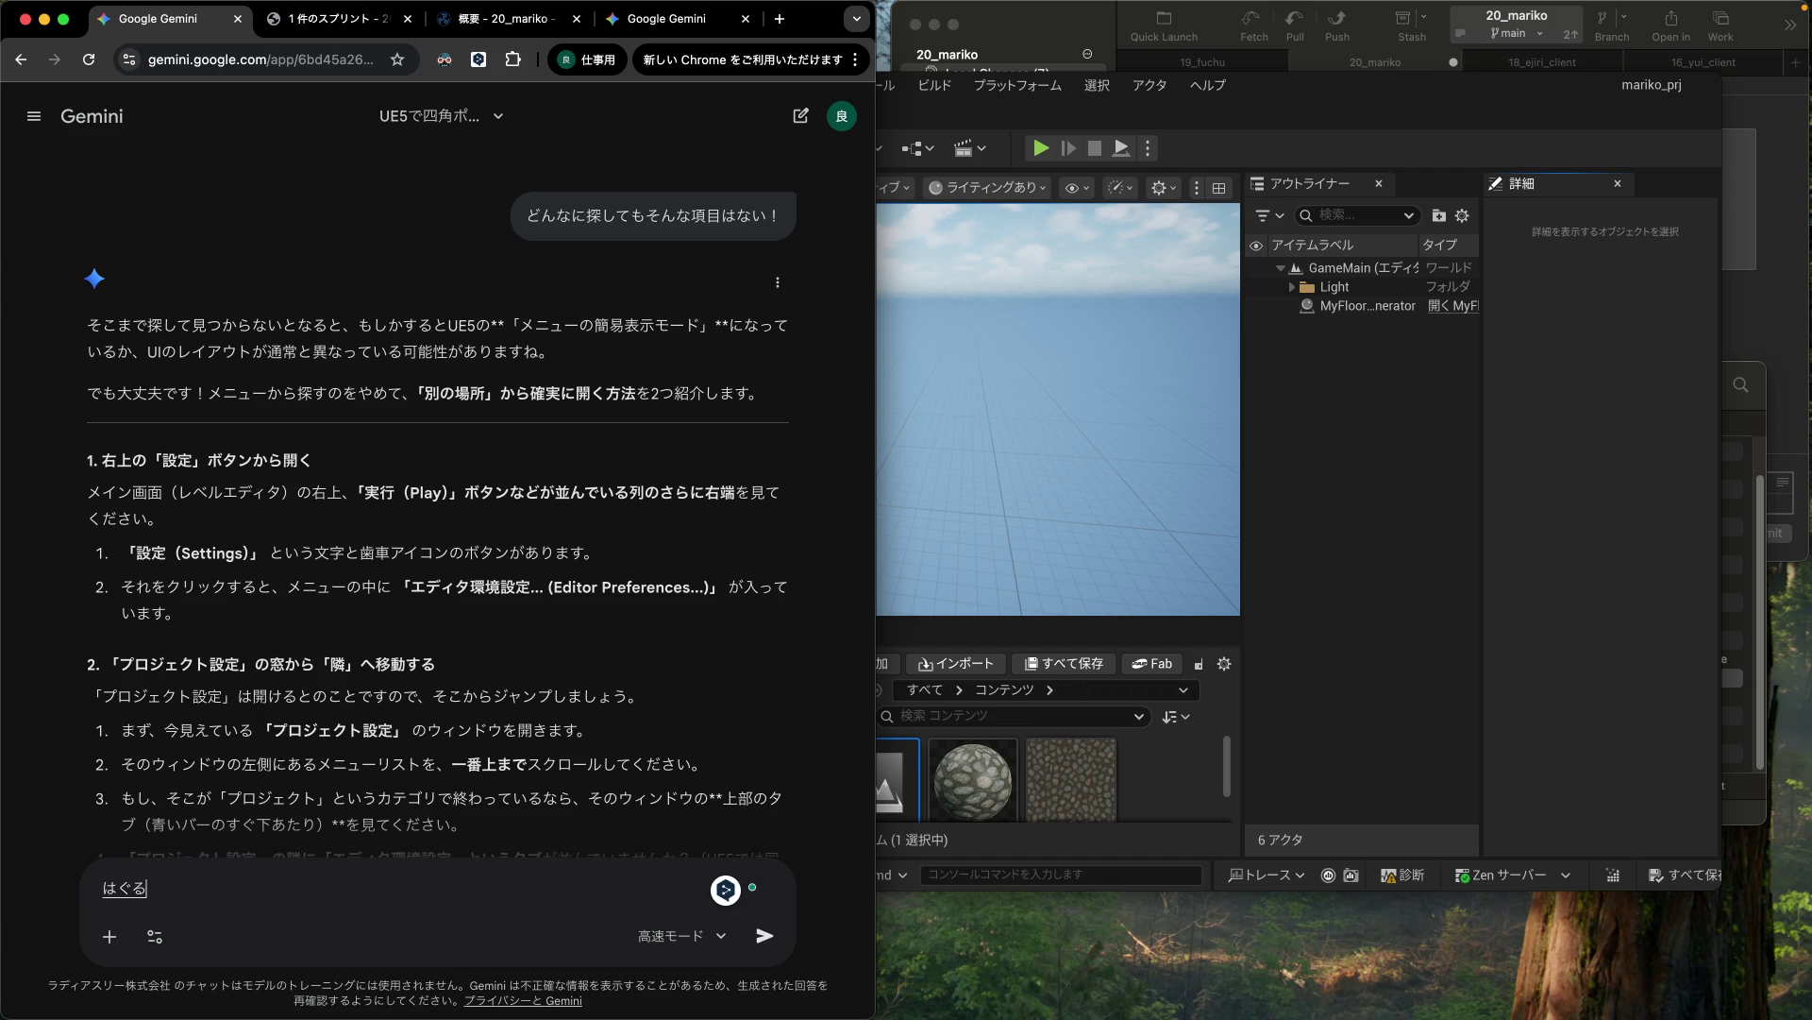
text(。)
key(Return)
scroll(411, 785, down, 3)
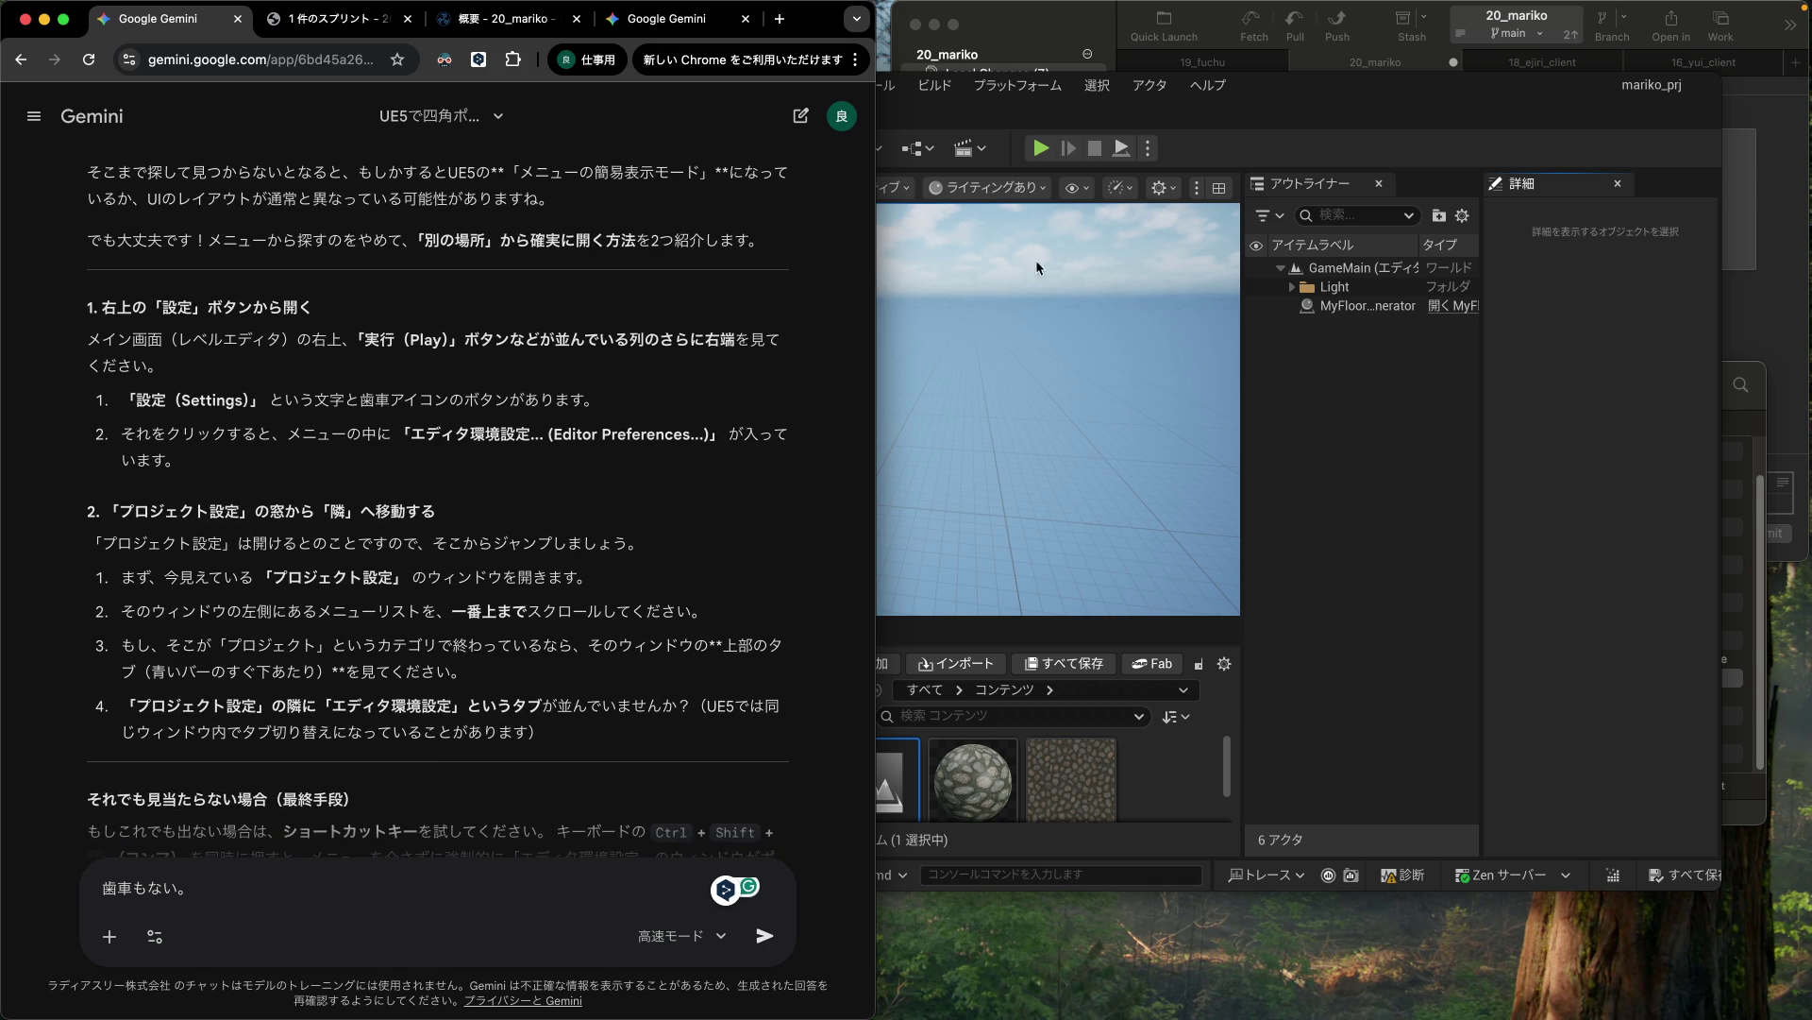
Step: Open Project Settings from Unreal's Edit menu (プロジェクト設定)
click(1268, 147)
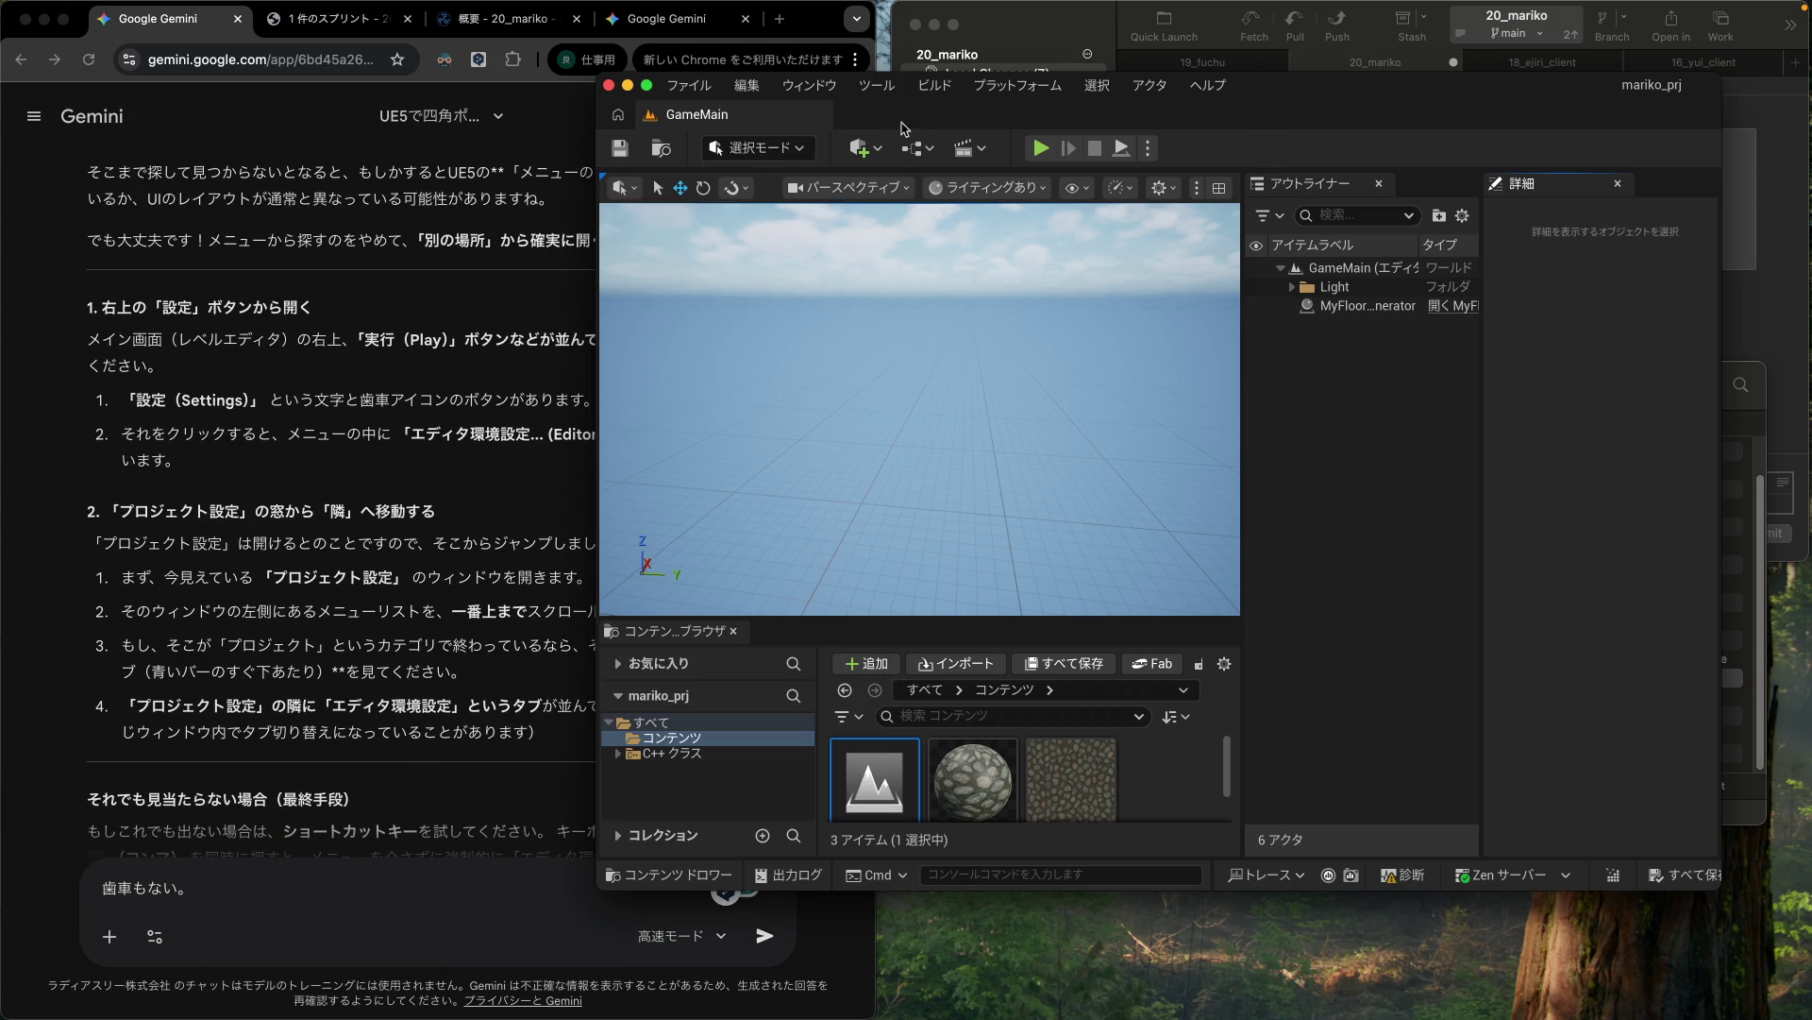
click(747, 85)
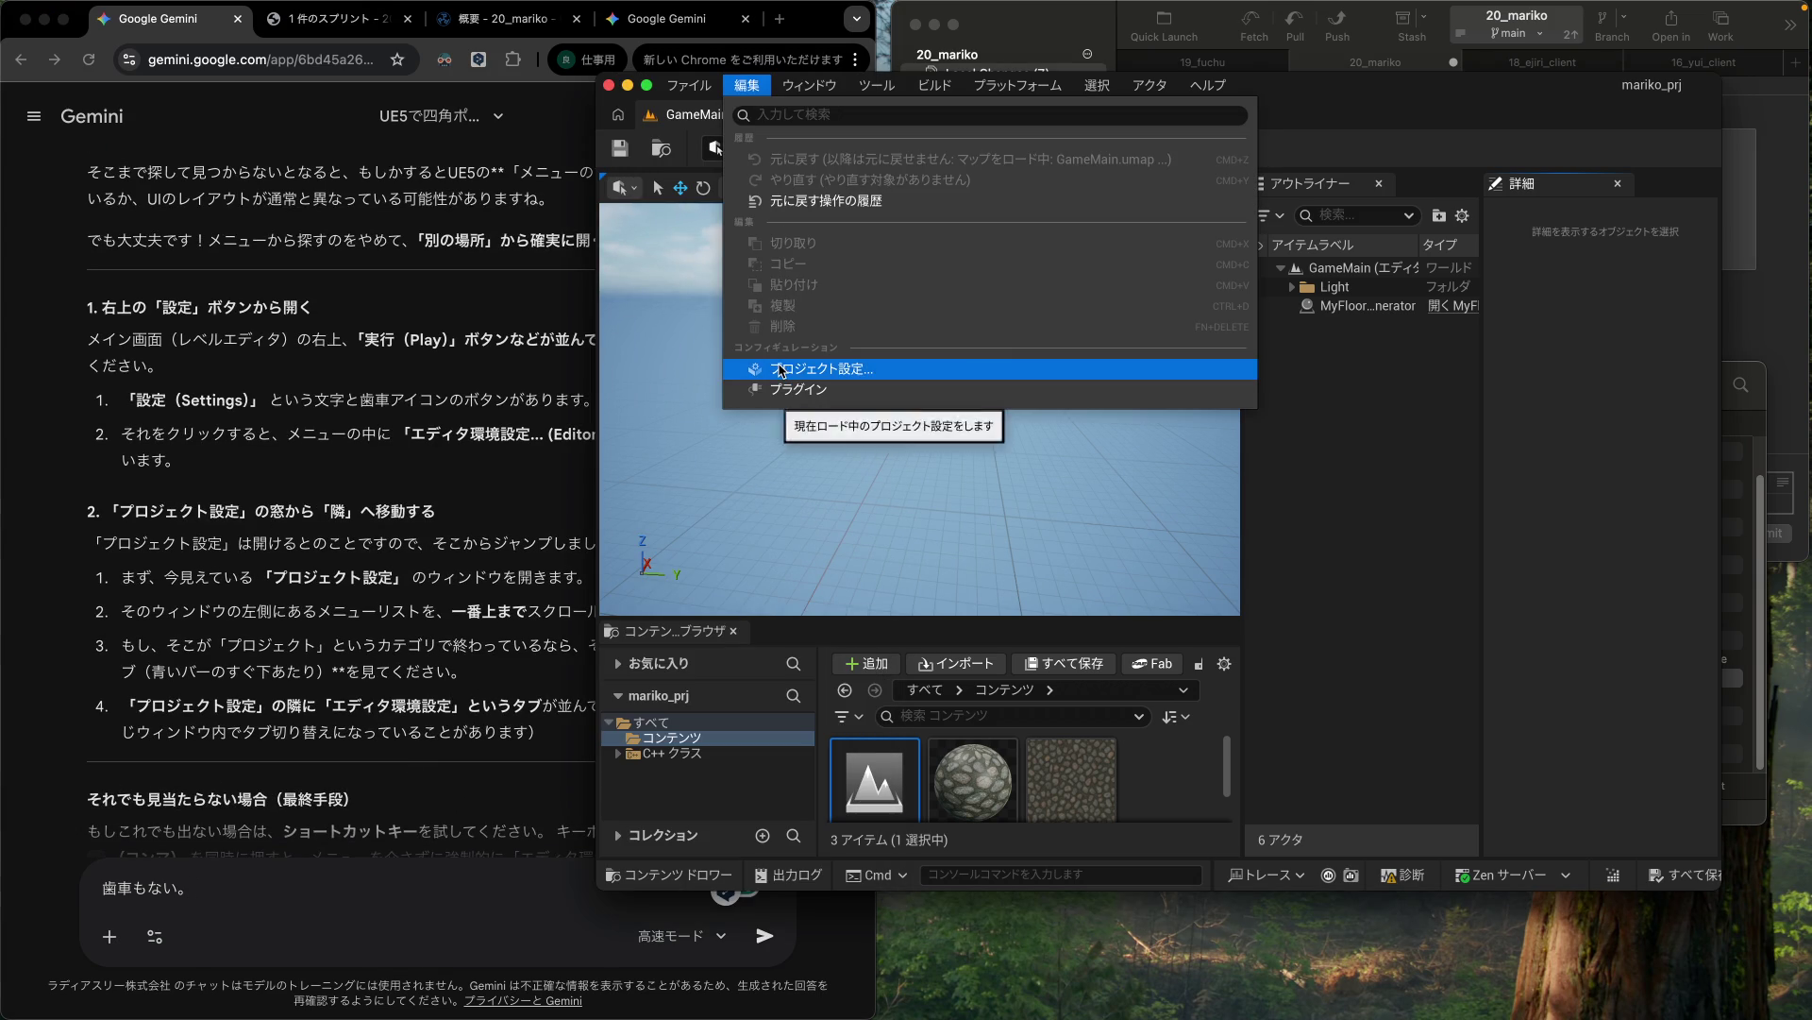
click(780, 369)
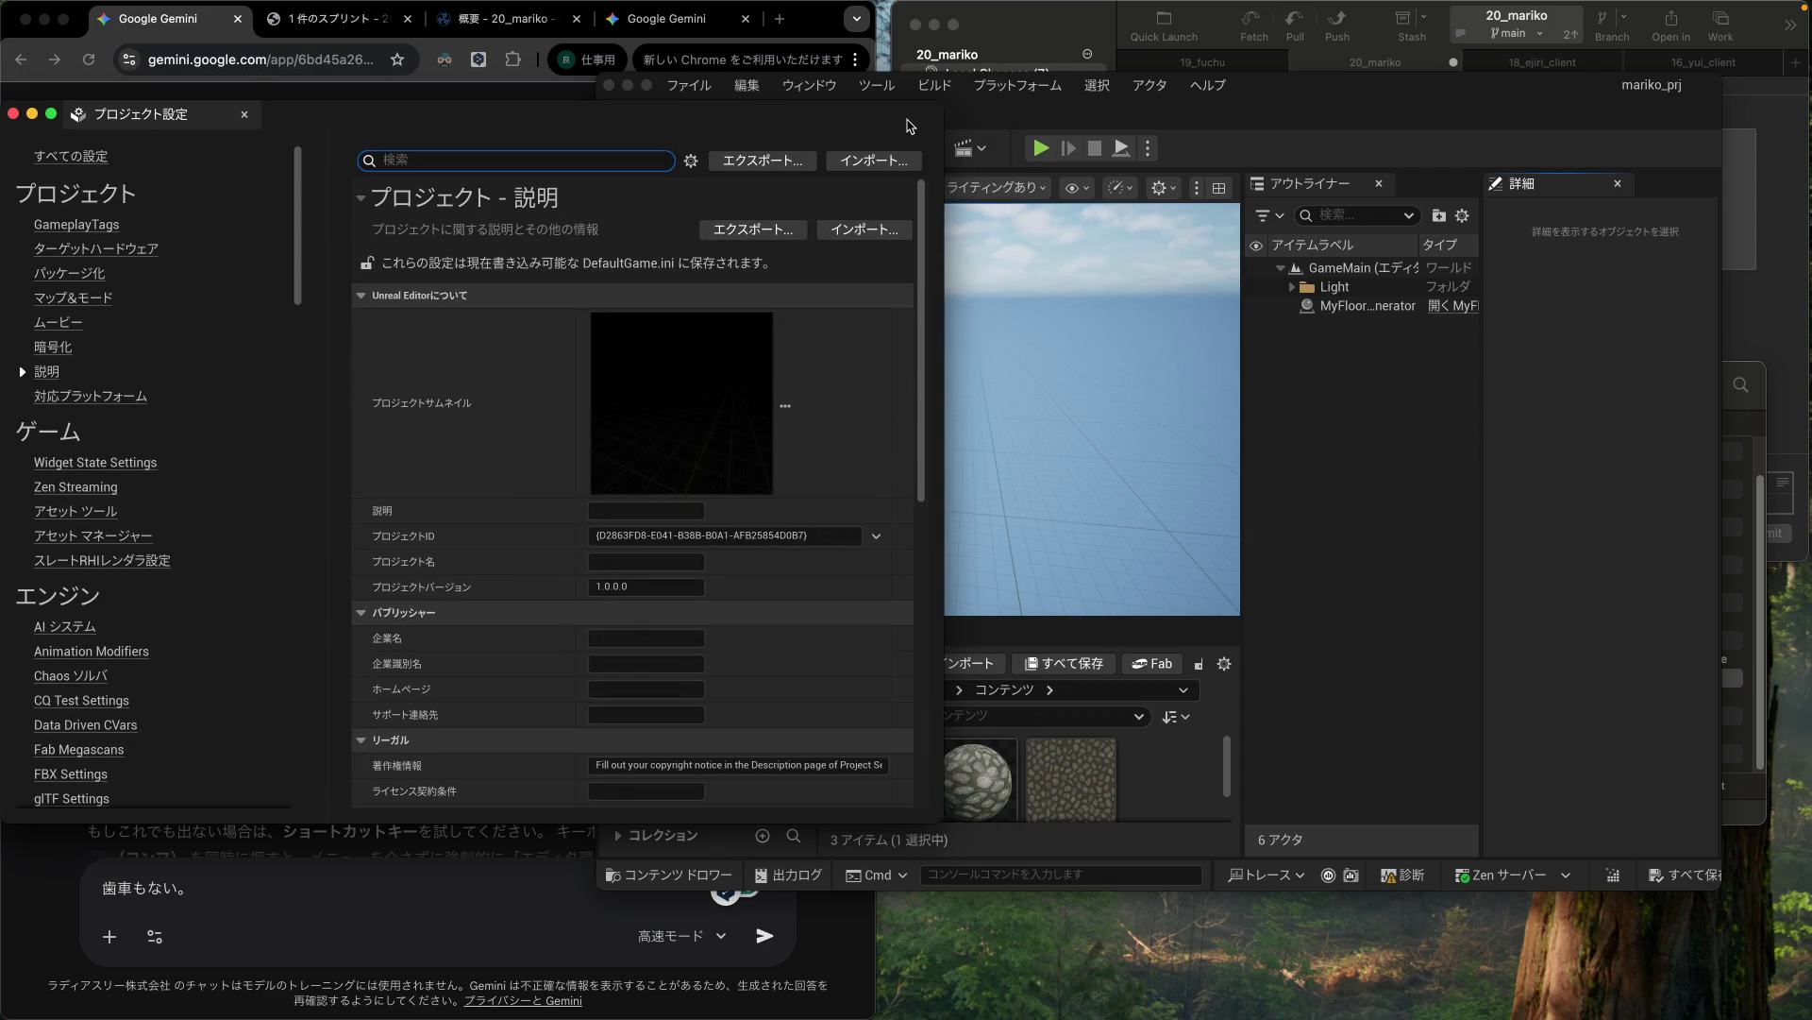
Step: Move the Project Settings window to the right, clear of the Gemini chat
drag(658, 124, 1289, 167)
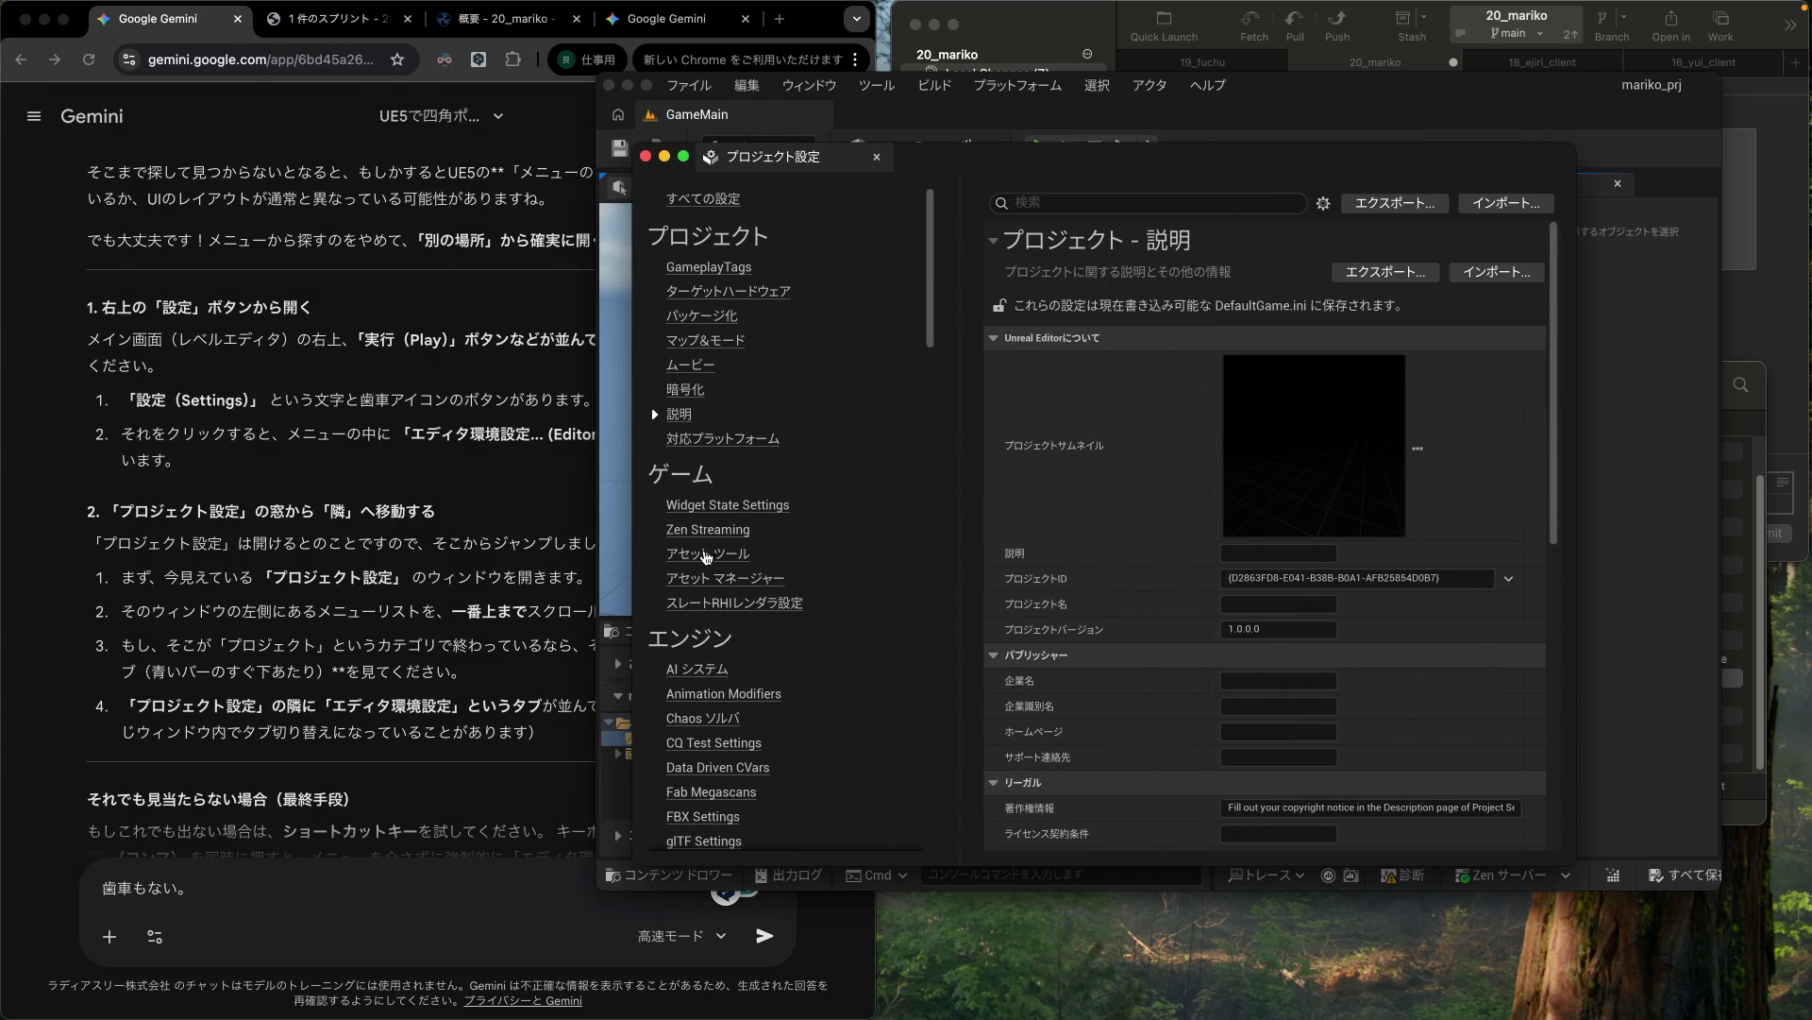
click(500, 616)
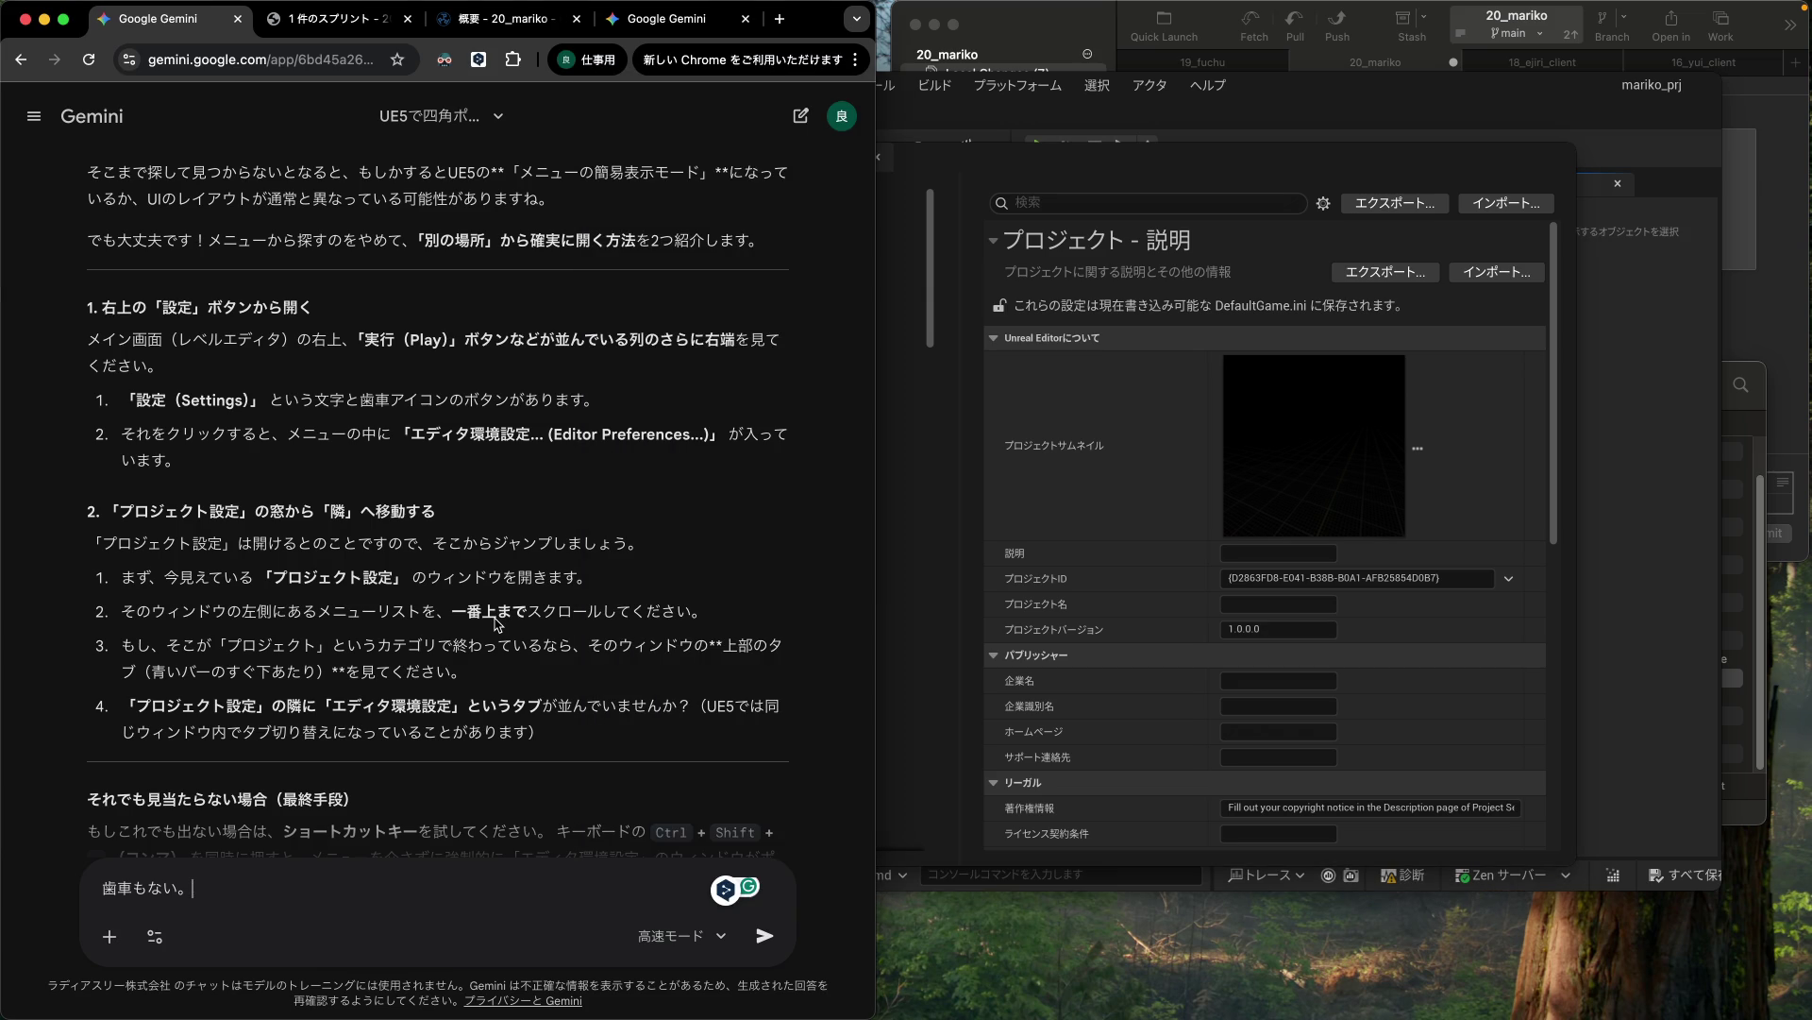
scroll(507, 619, down, 1)
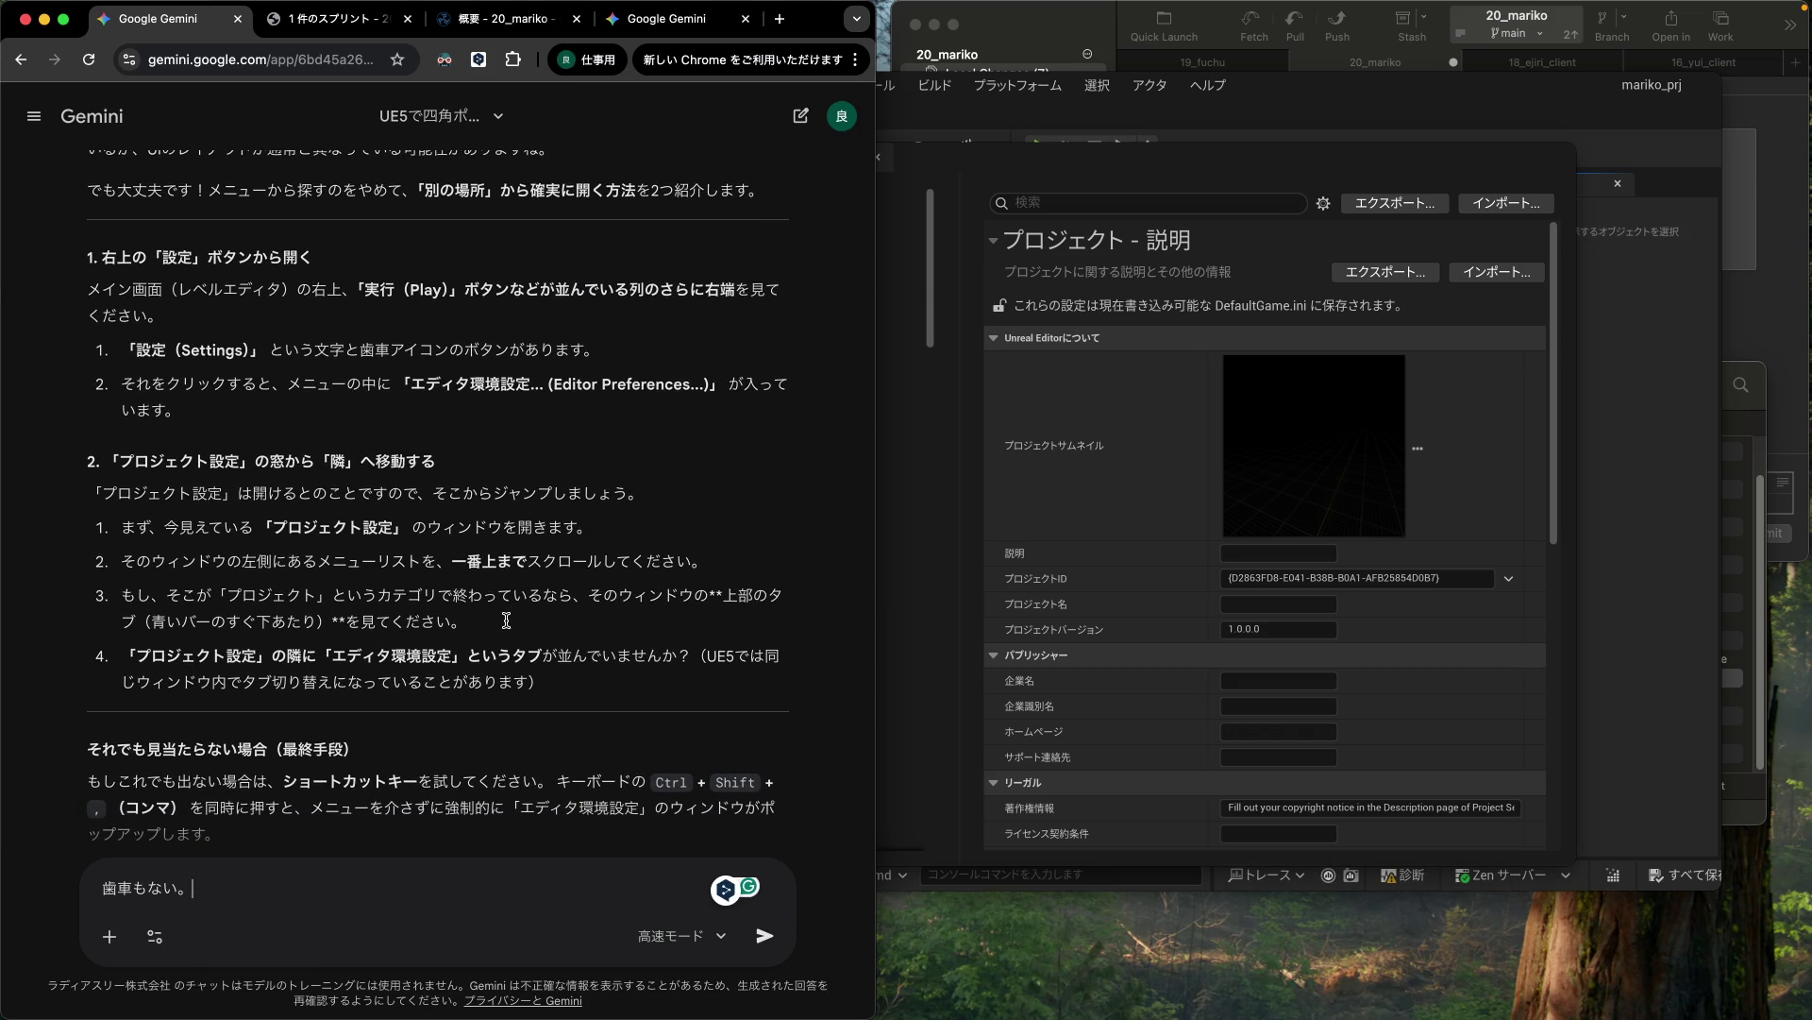
click(1154, 176)
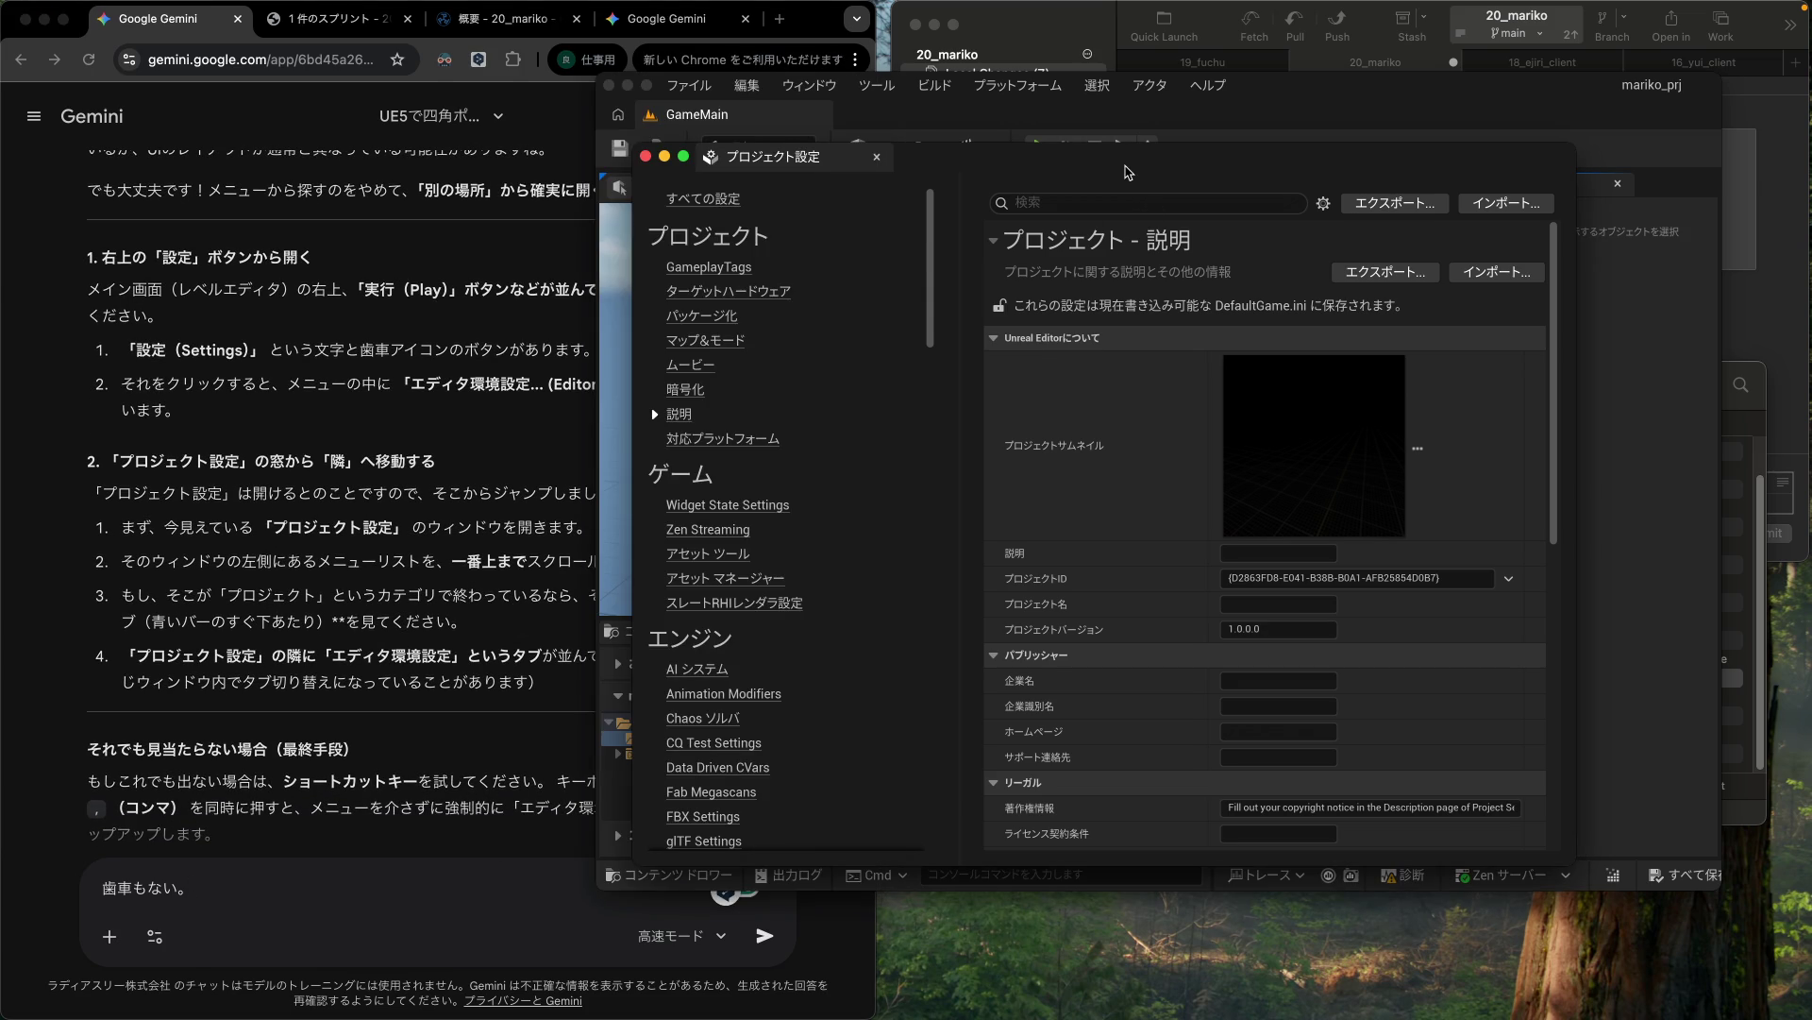
drag(1128, 171, 1183, 171)
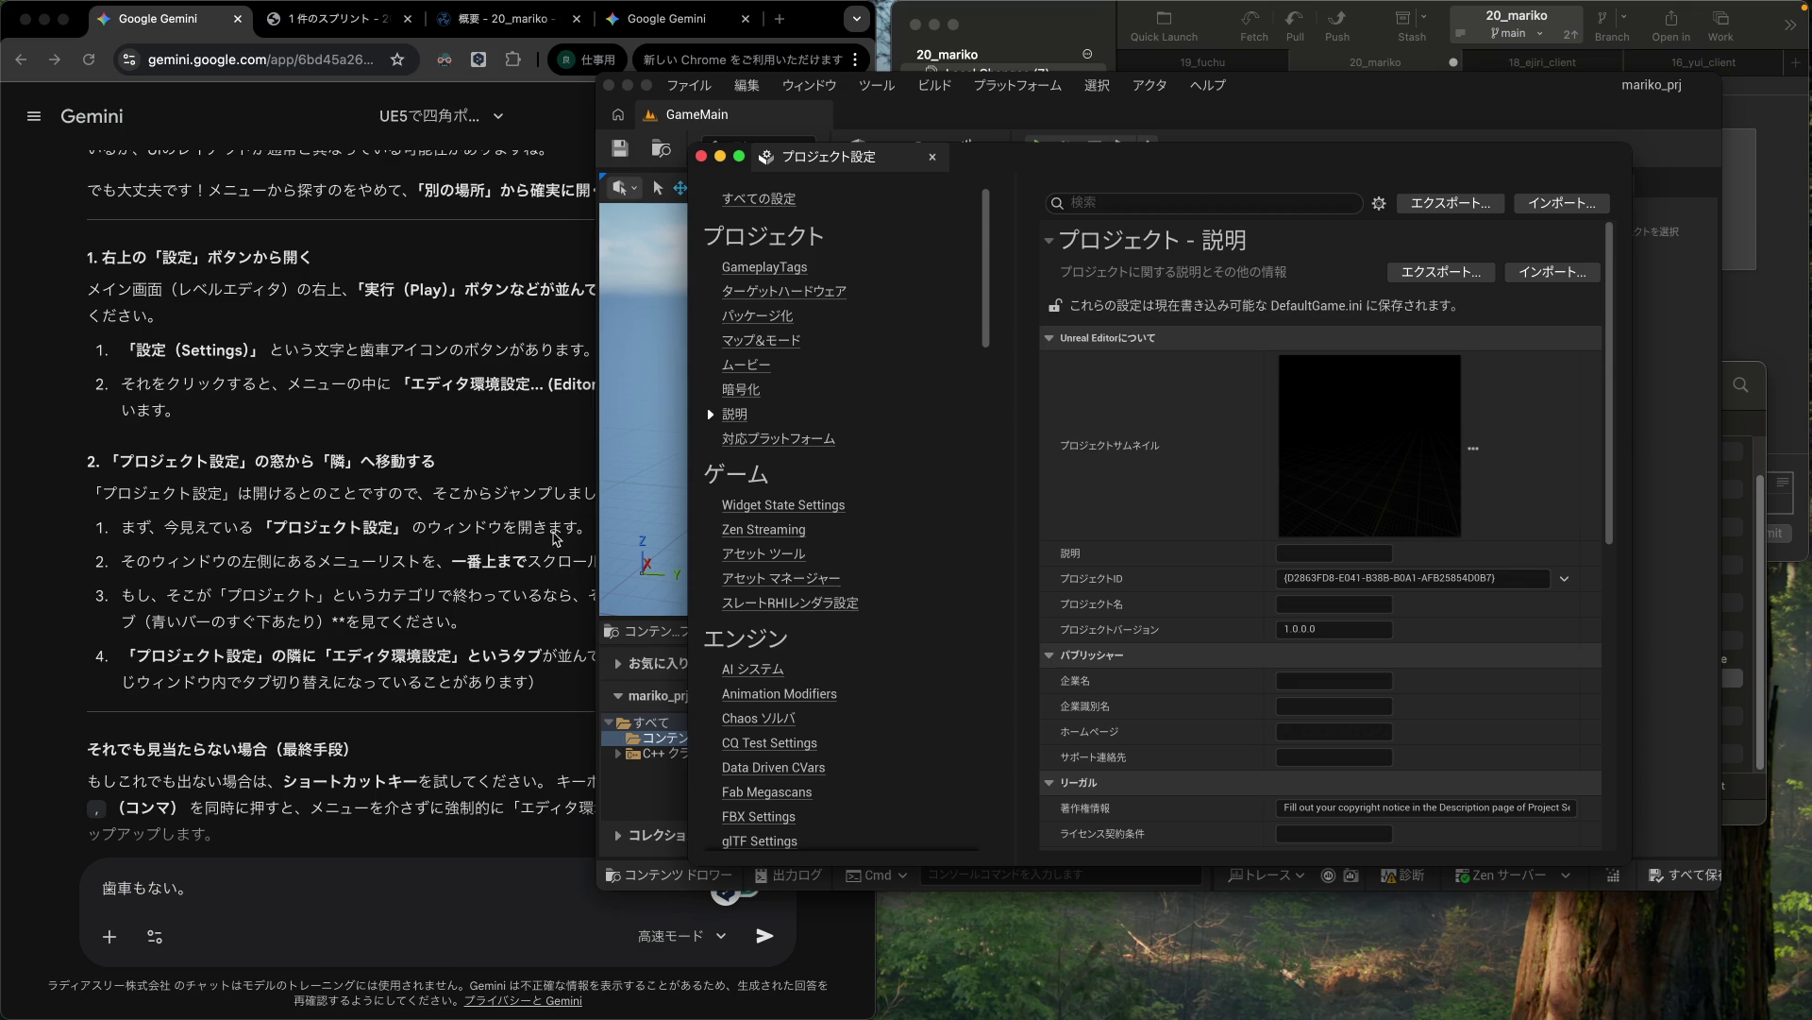
click(499, 597)
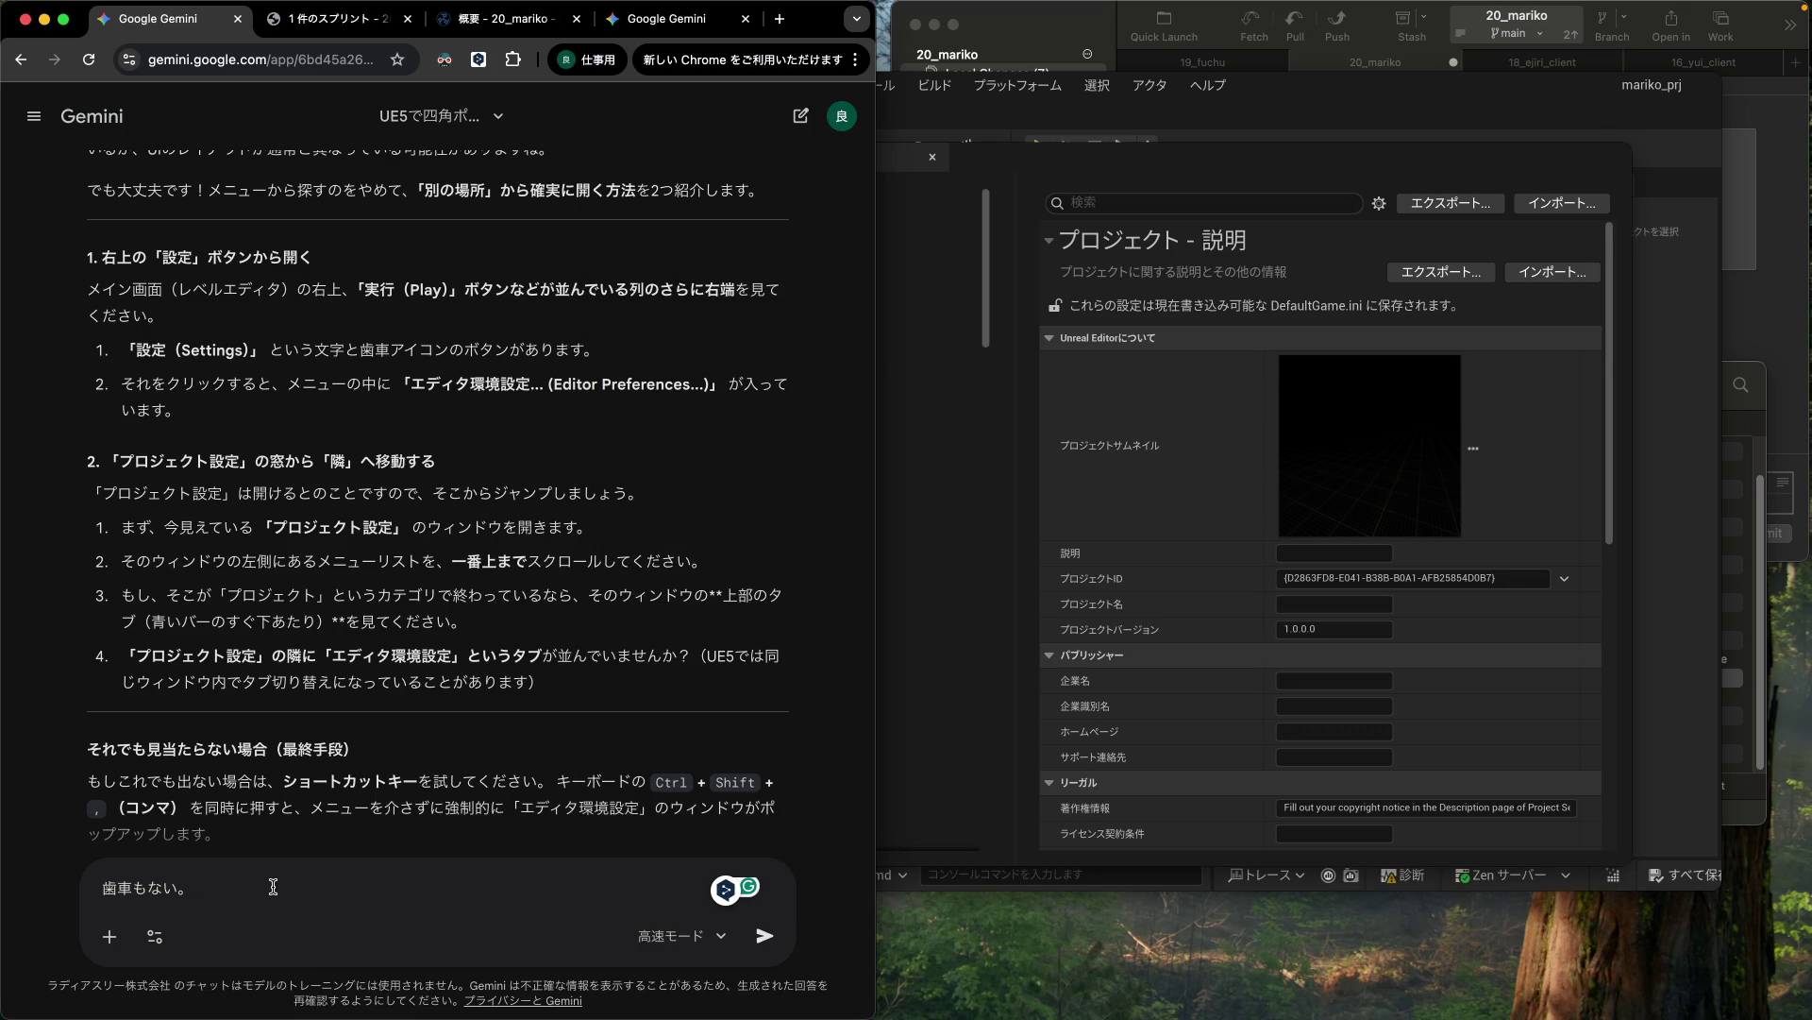
Step: Add the line 'macだからかも。' and send the reply to Gemini
key(shift+Return)
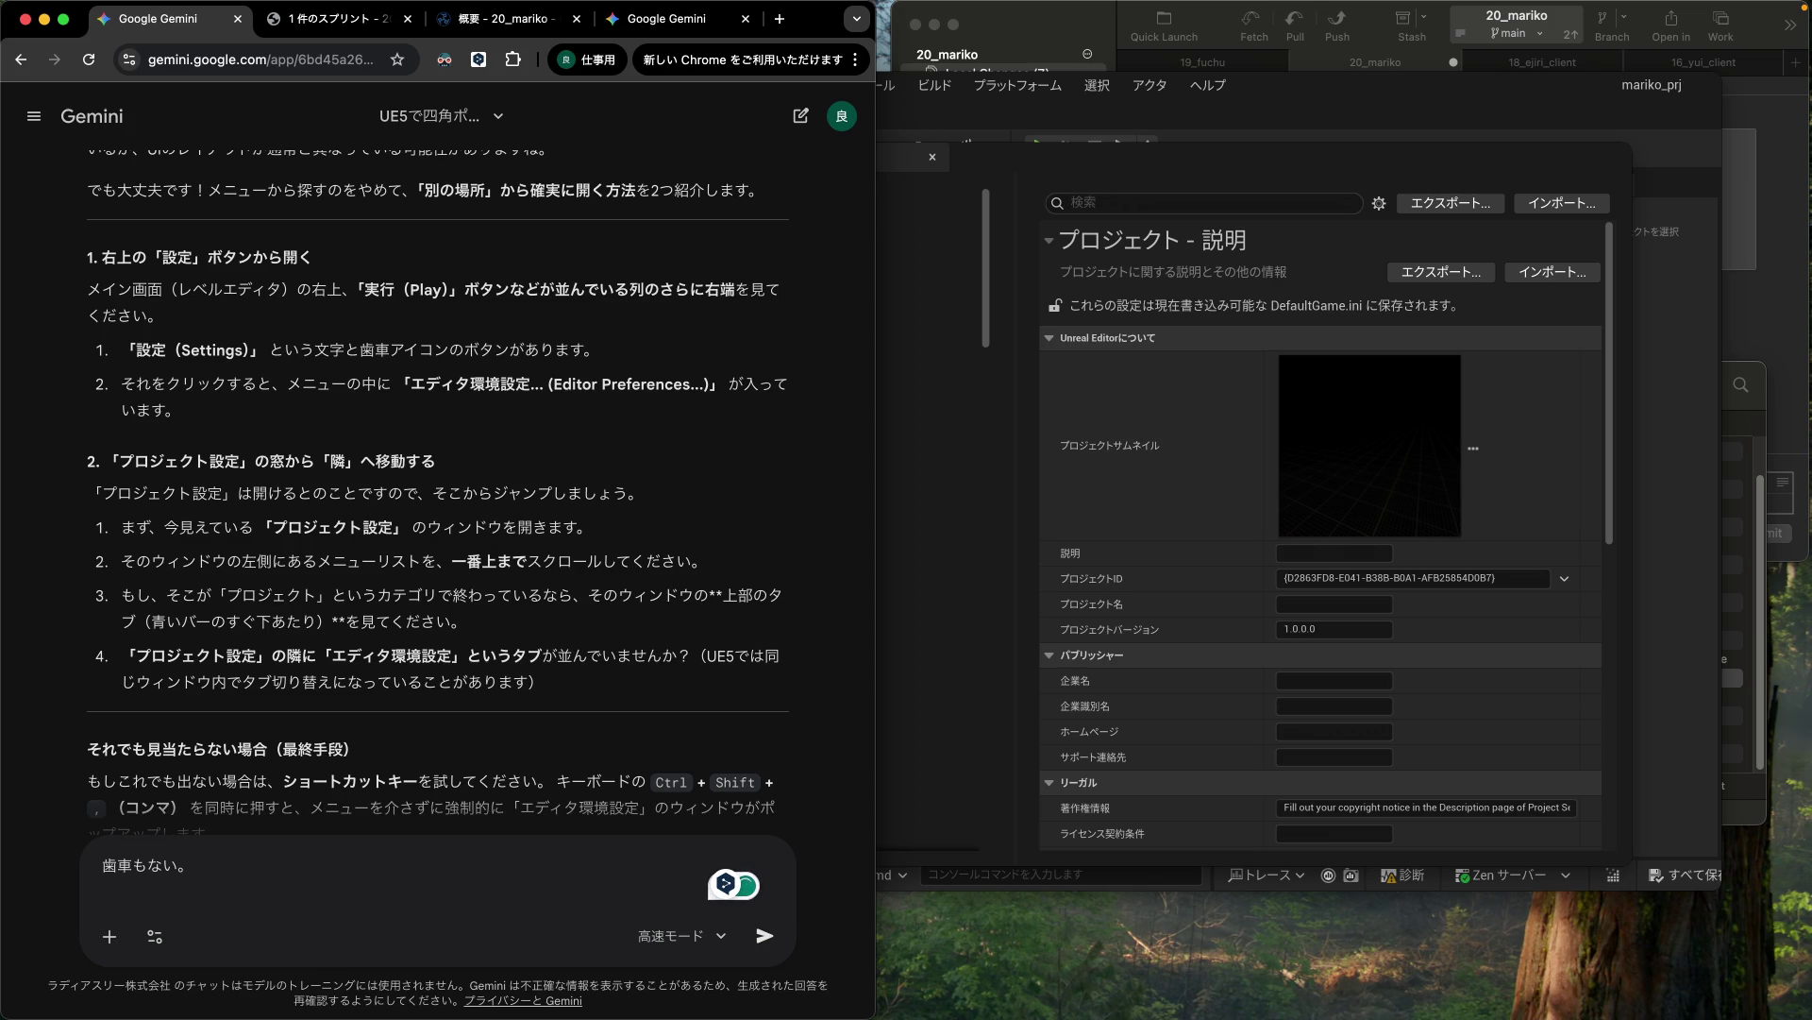
text(macだ)
text(からか)
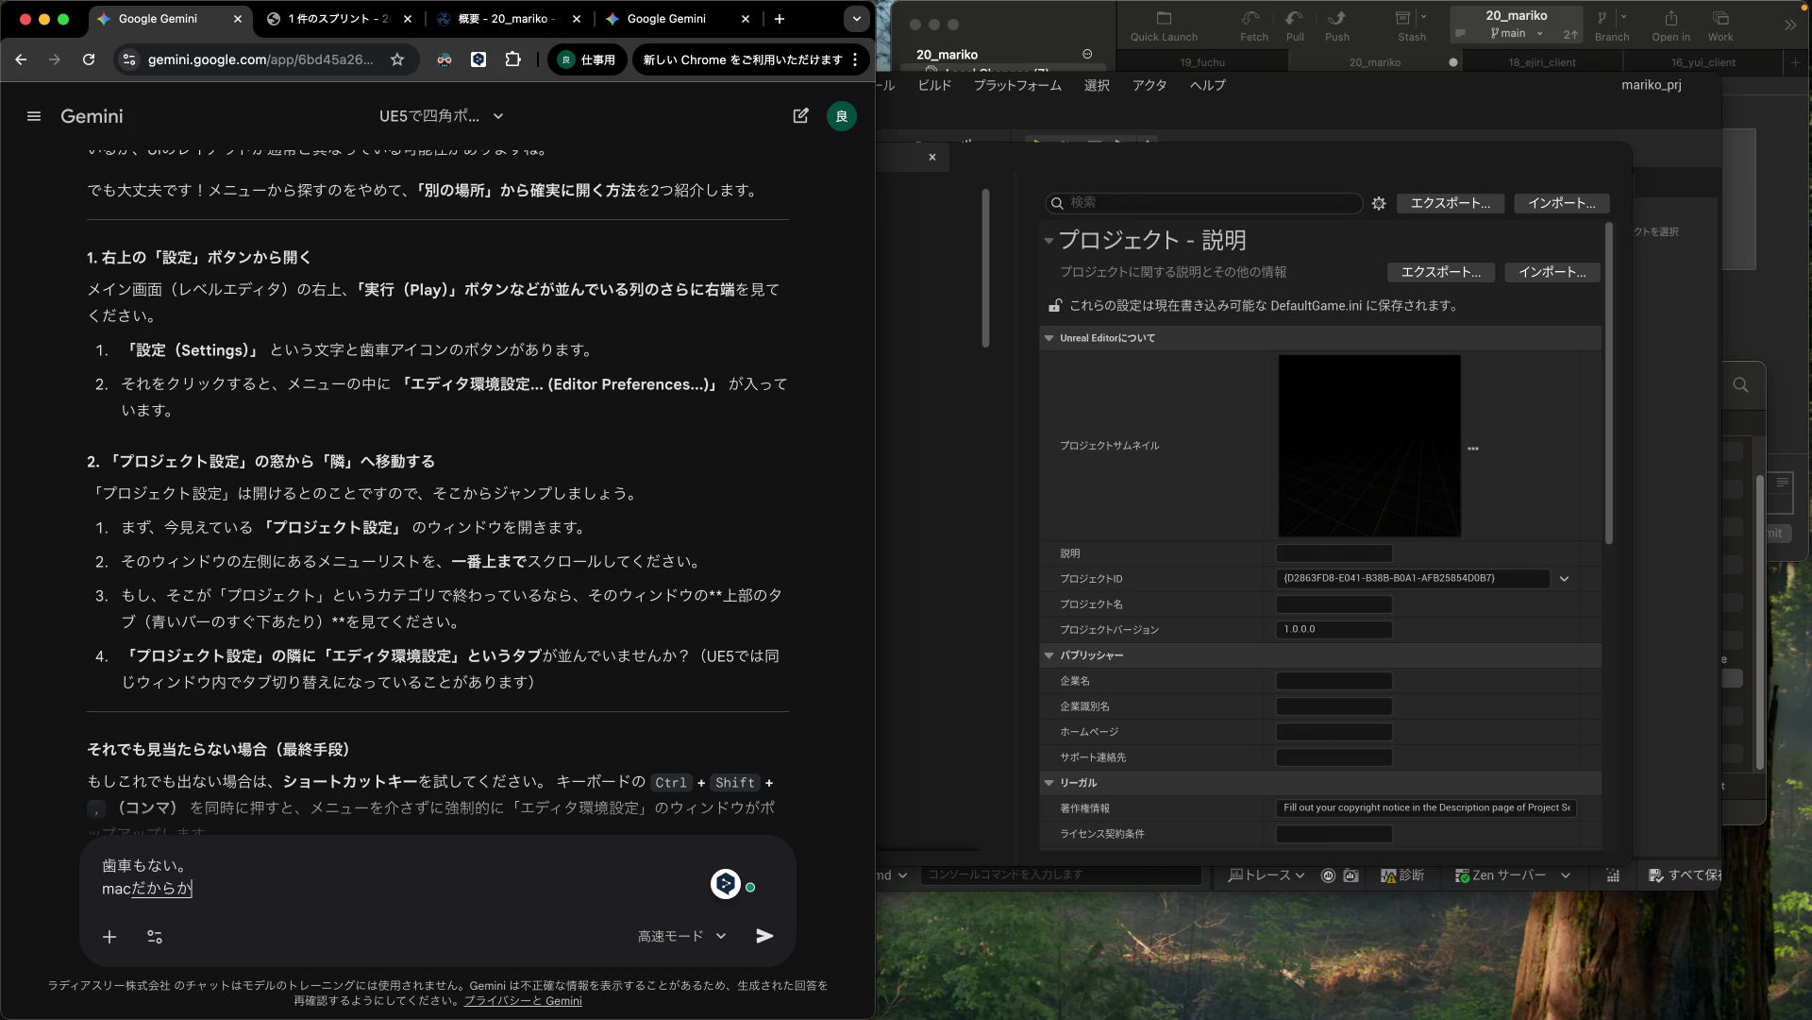
text(も。)
key(Return)
key(Return)
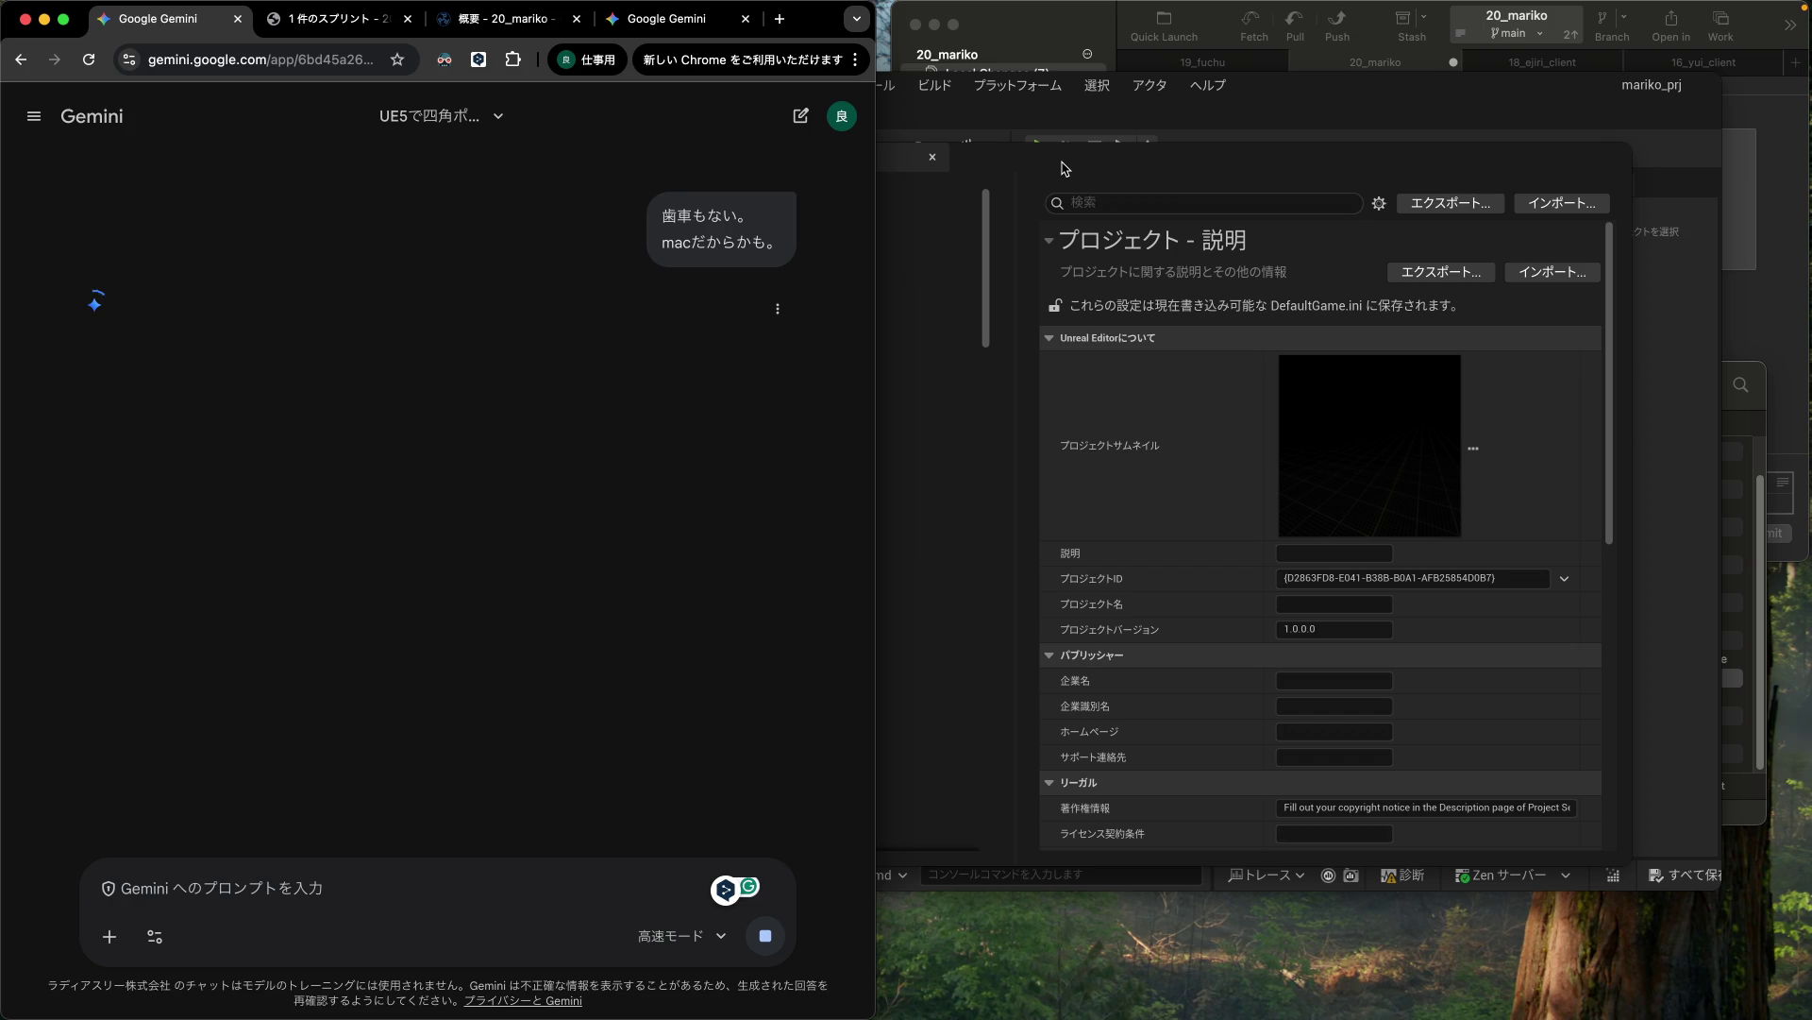
drag(1061, 168, 1142, 174)
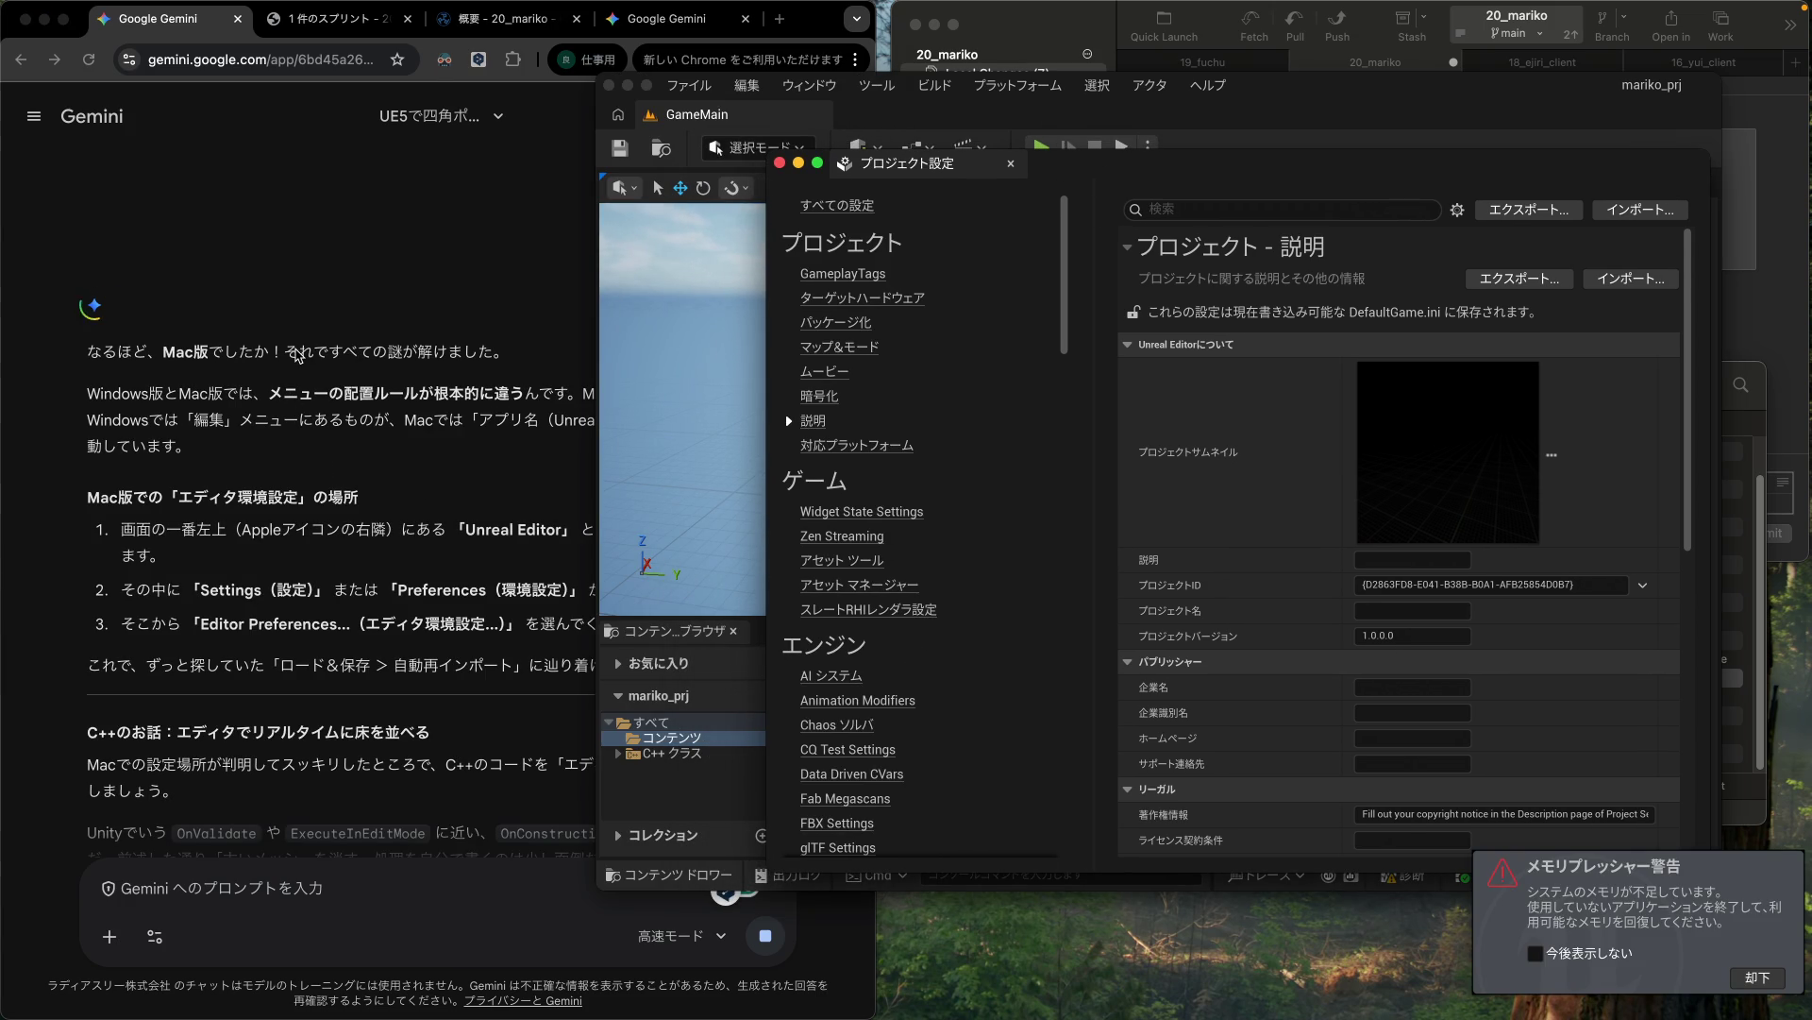
click(309, 395)
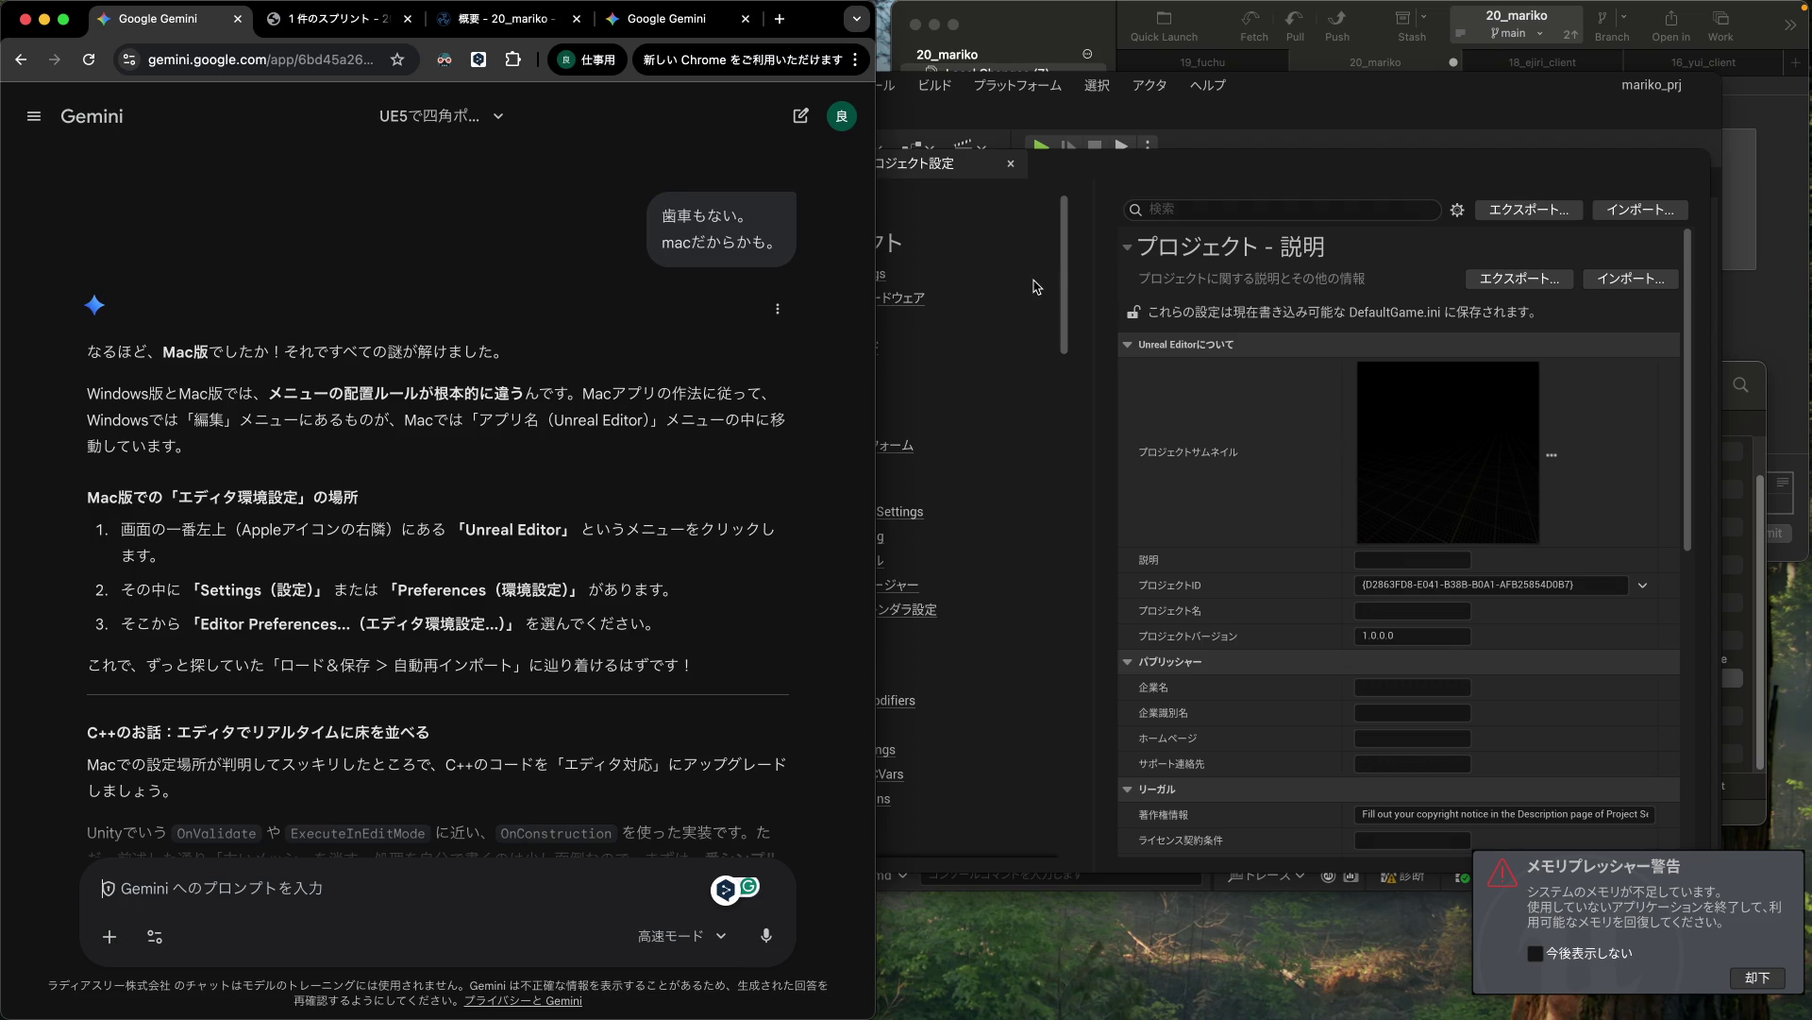
Step: Open Editor Preferences via the UnrealEditor app menu's 環境設定... item
click(1218, 177)
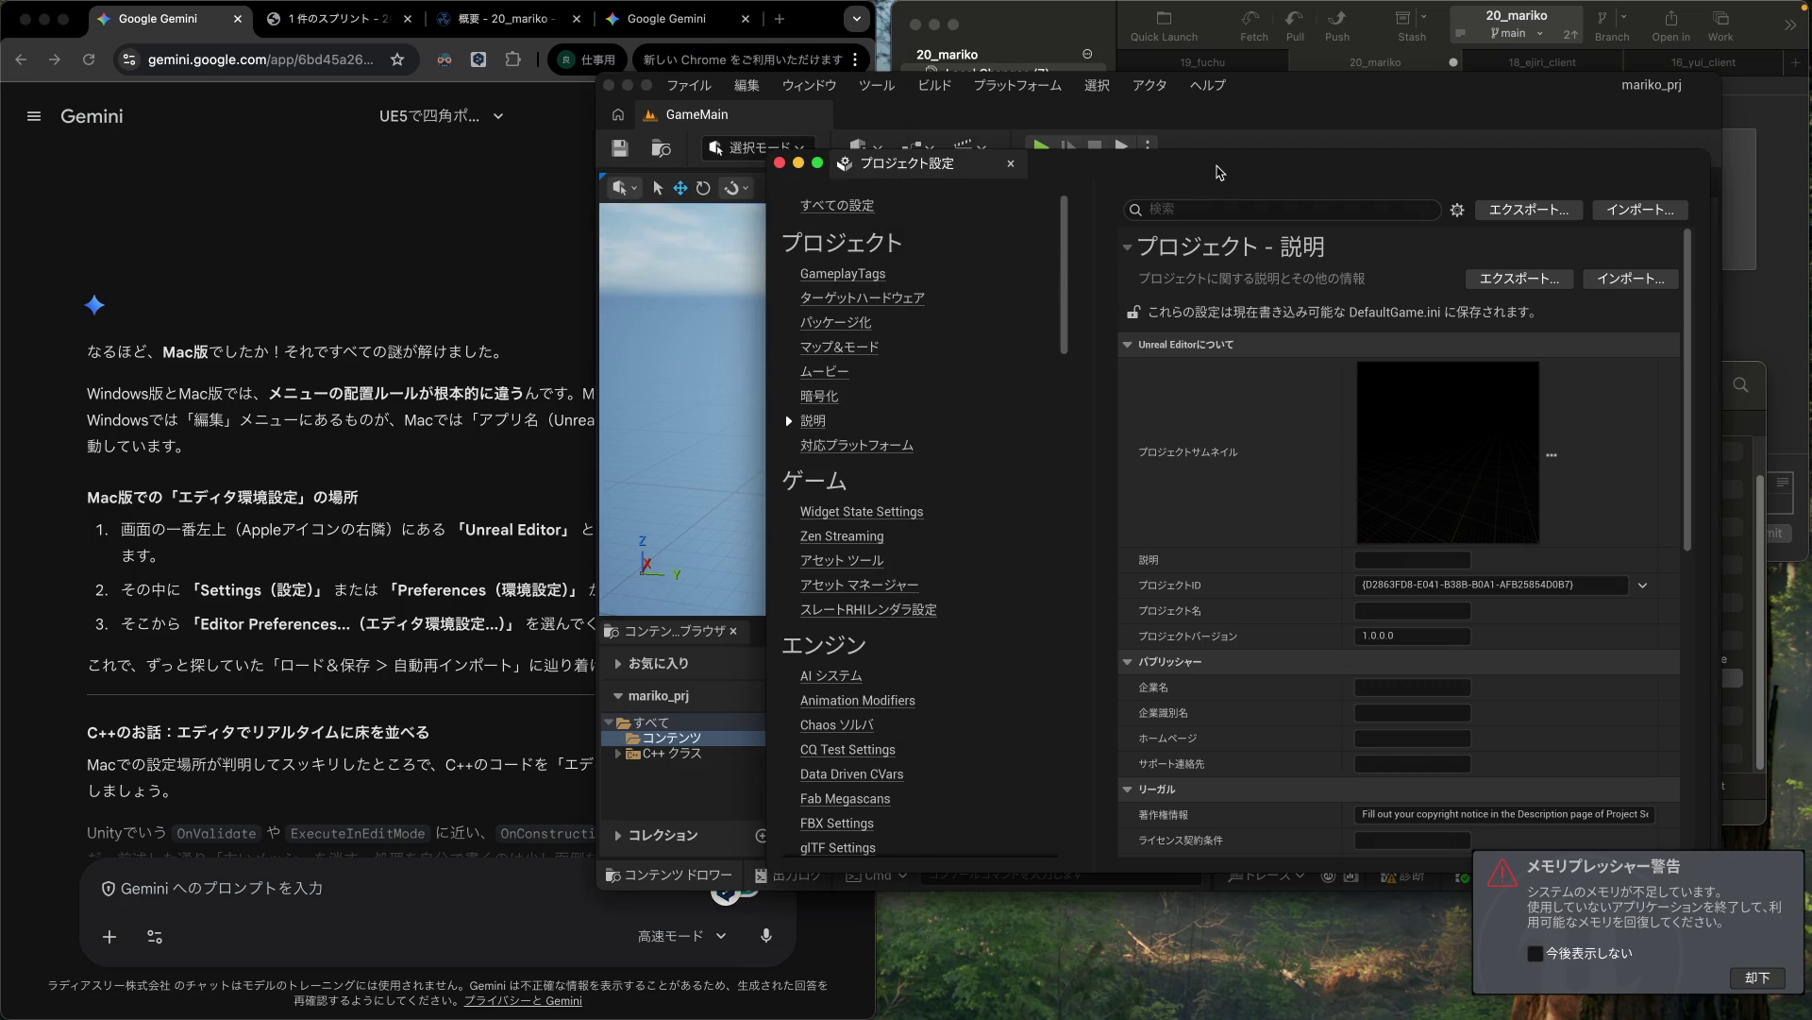
mouse_move(102, 4)
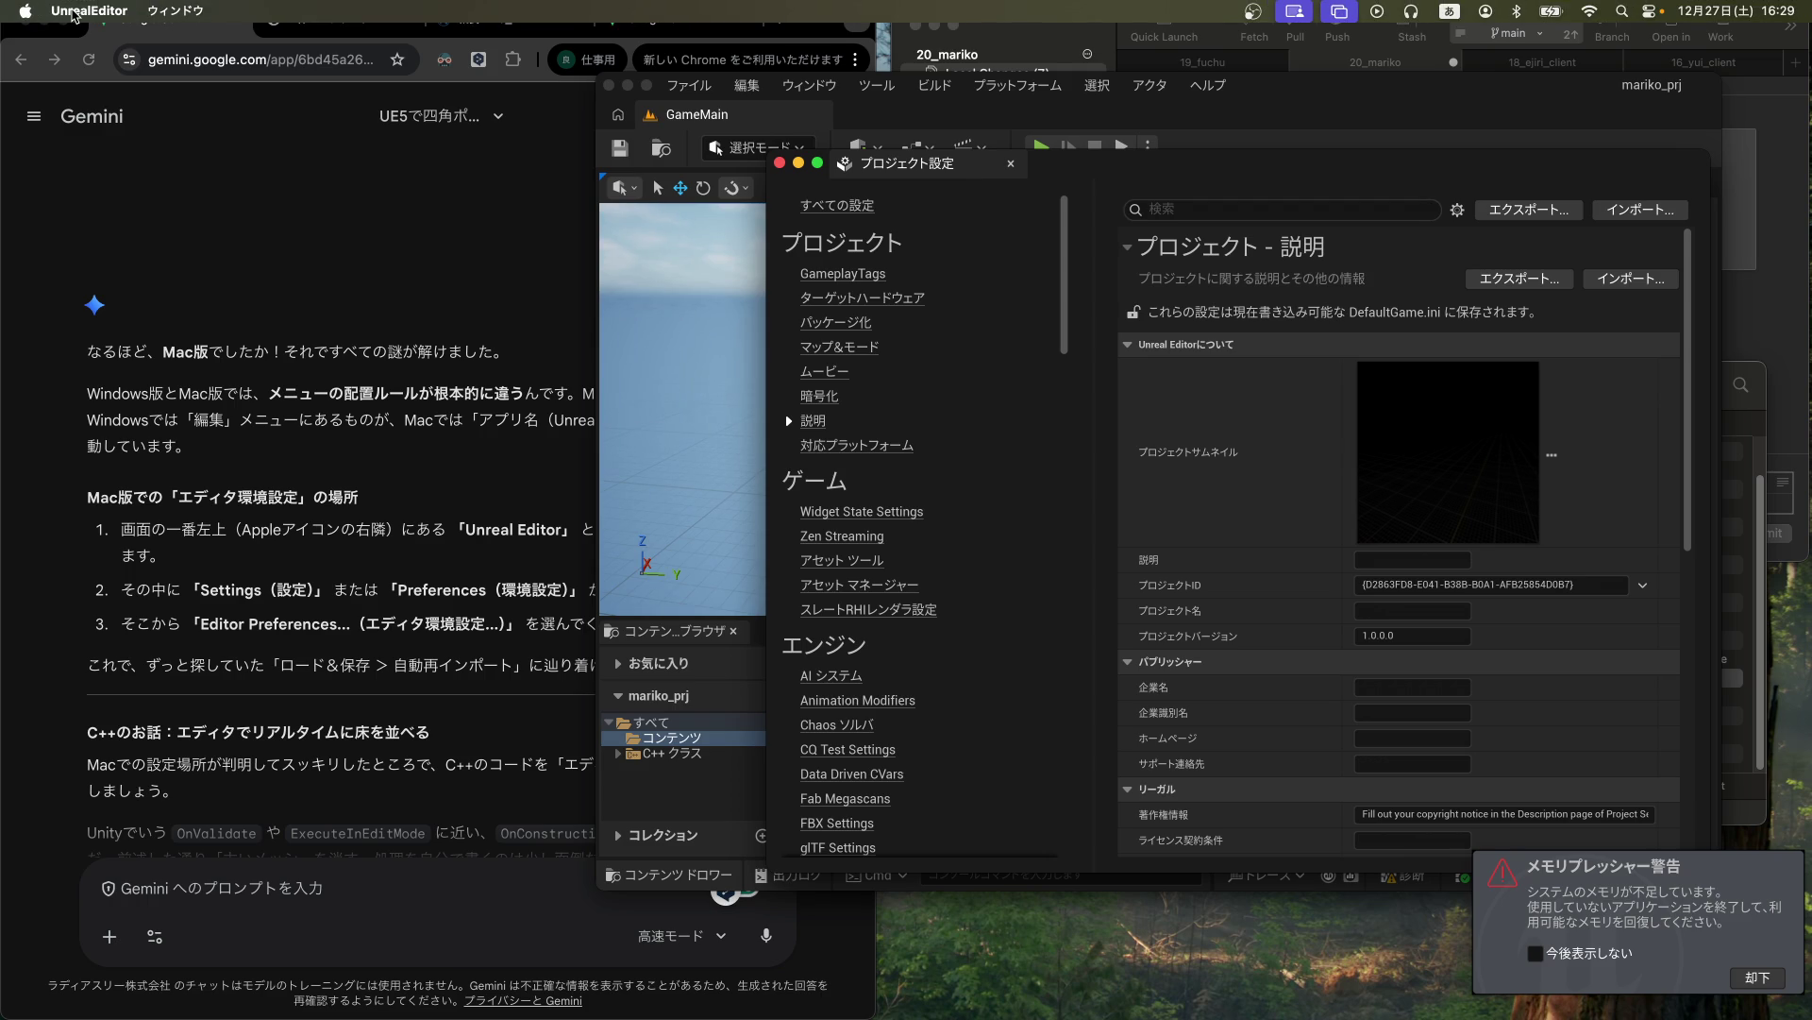
click(76, 11)
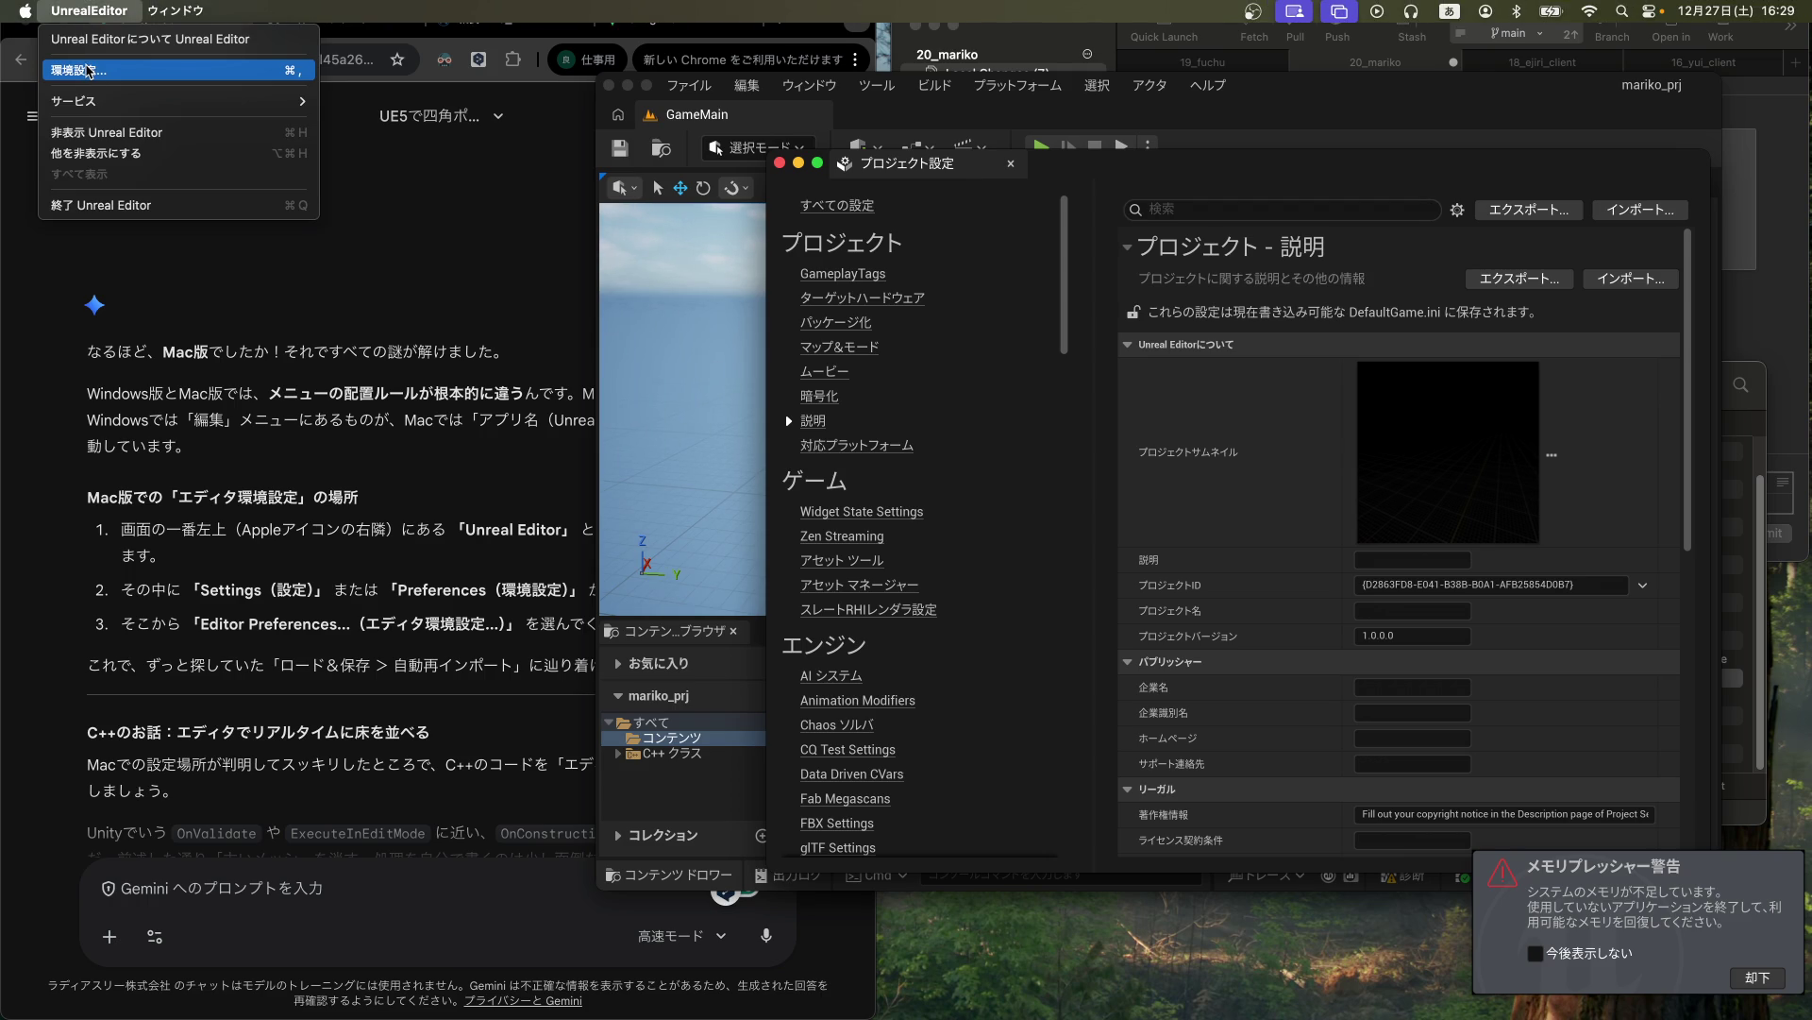
click(88, 71)
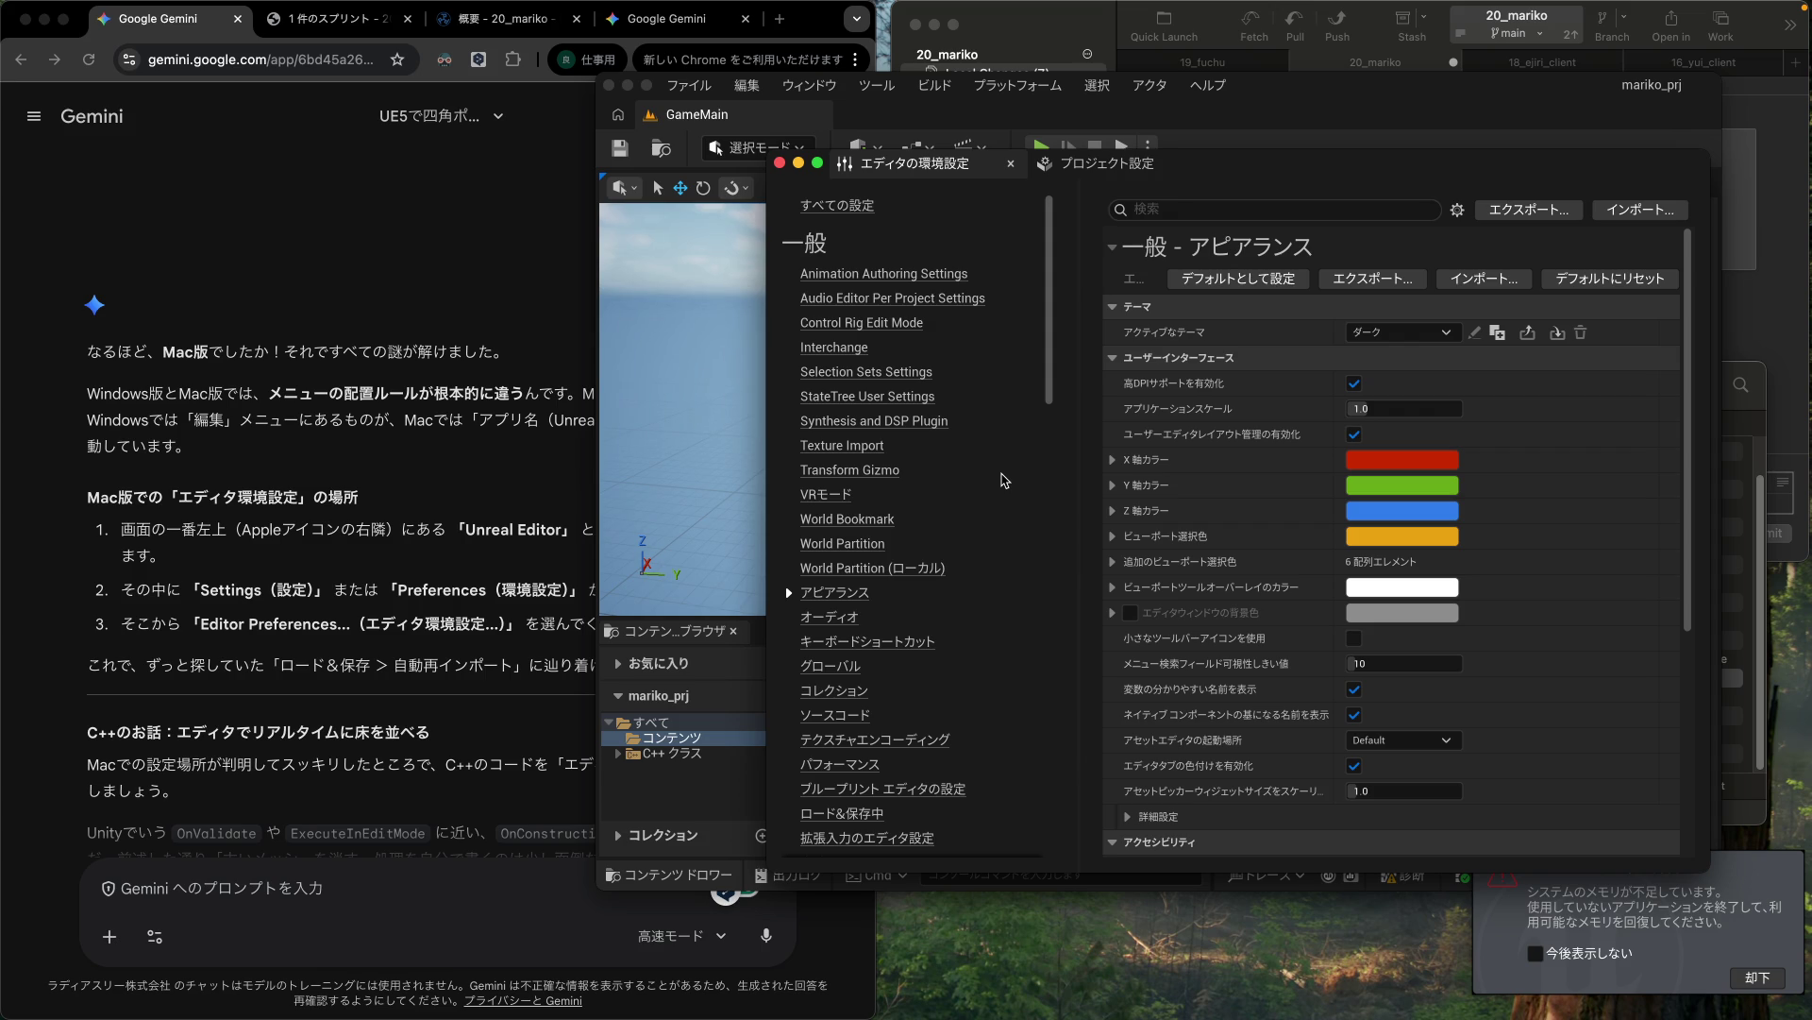
Step: Go to ロード&保存中 in Editor Preferences and expand Auto Reimport's 詳細設定
scroll(895, 510, down, 3)
scroll(895, 511, down, 1)
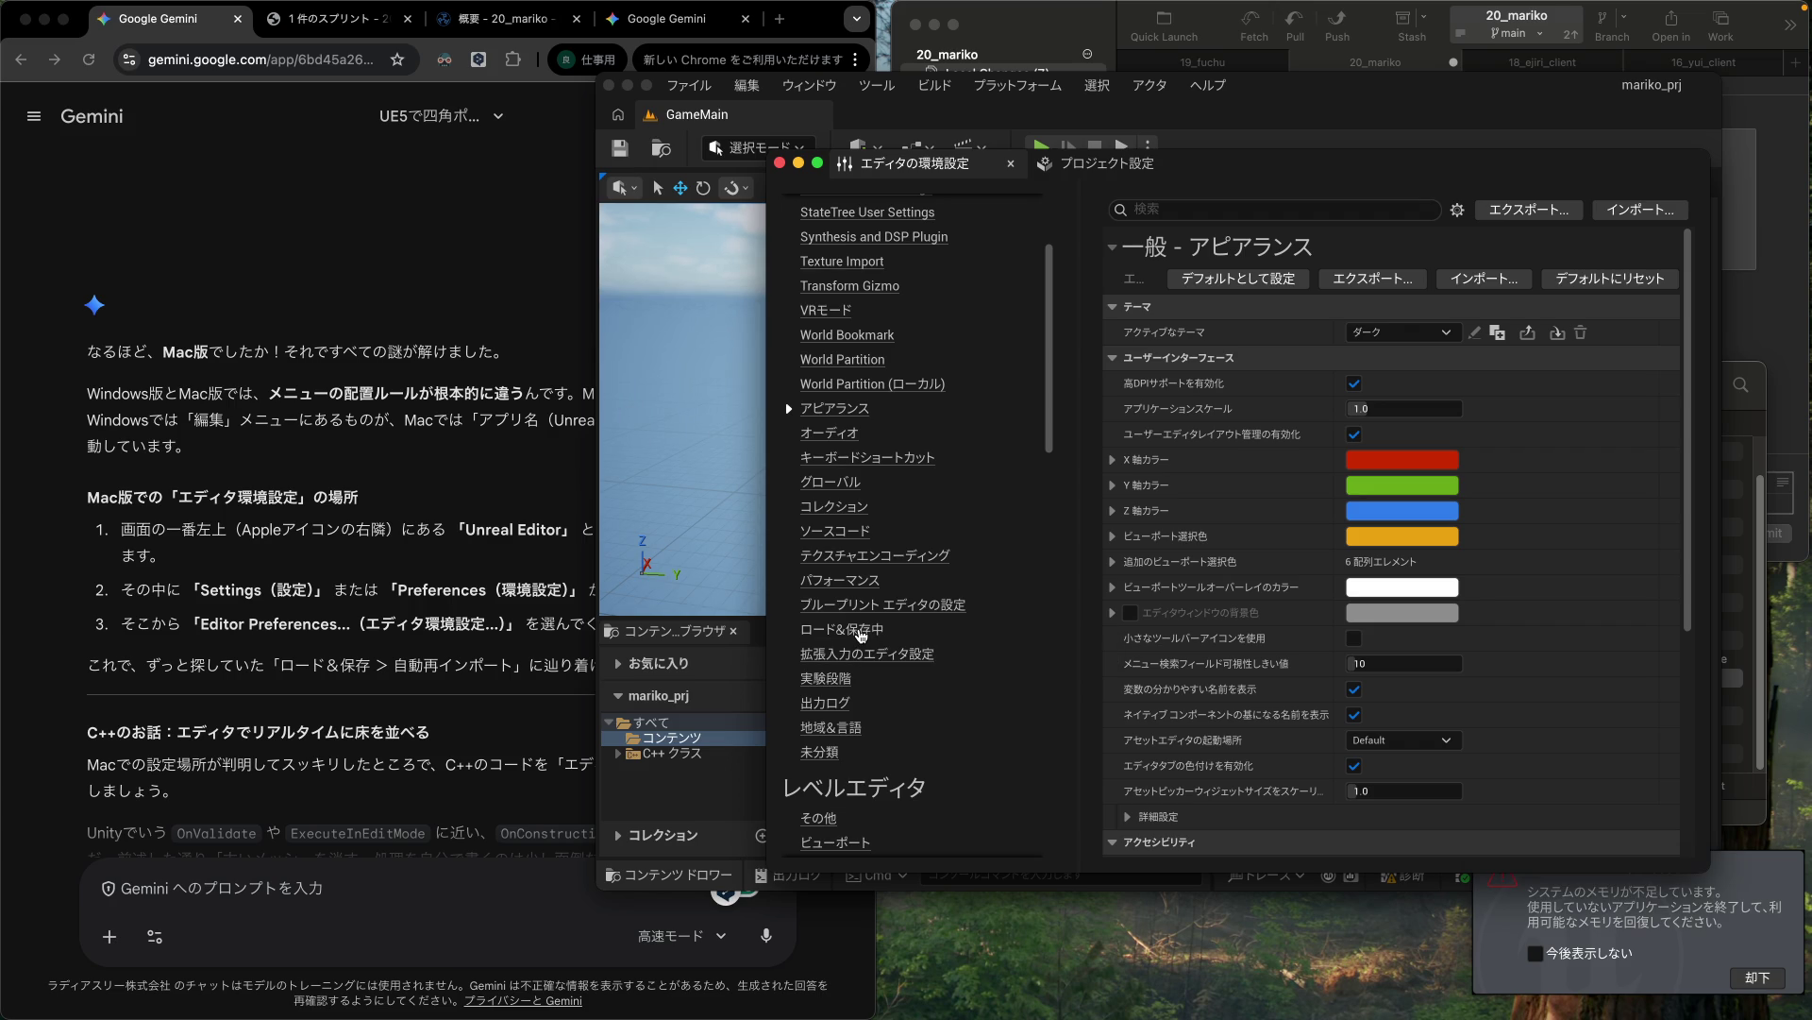
click(860, 631)
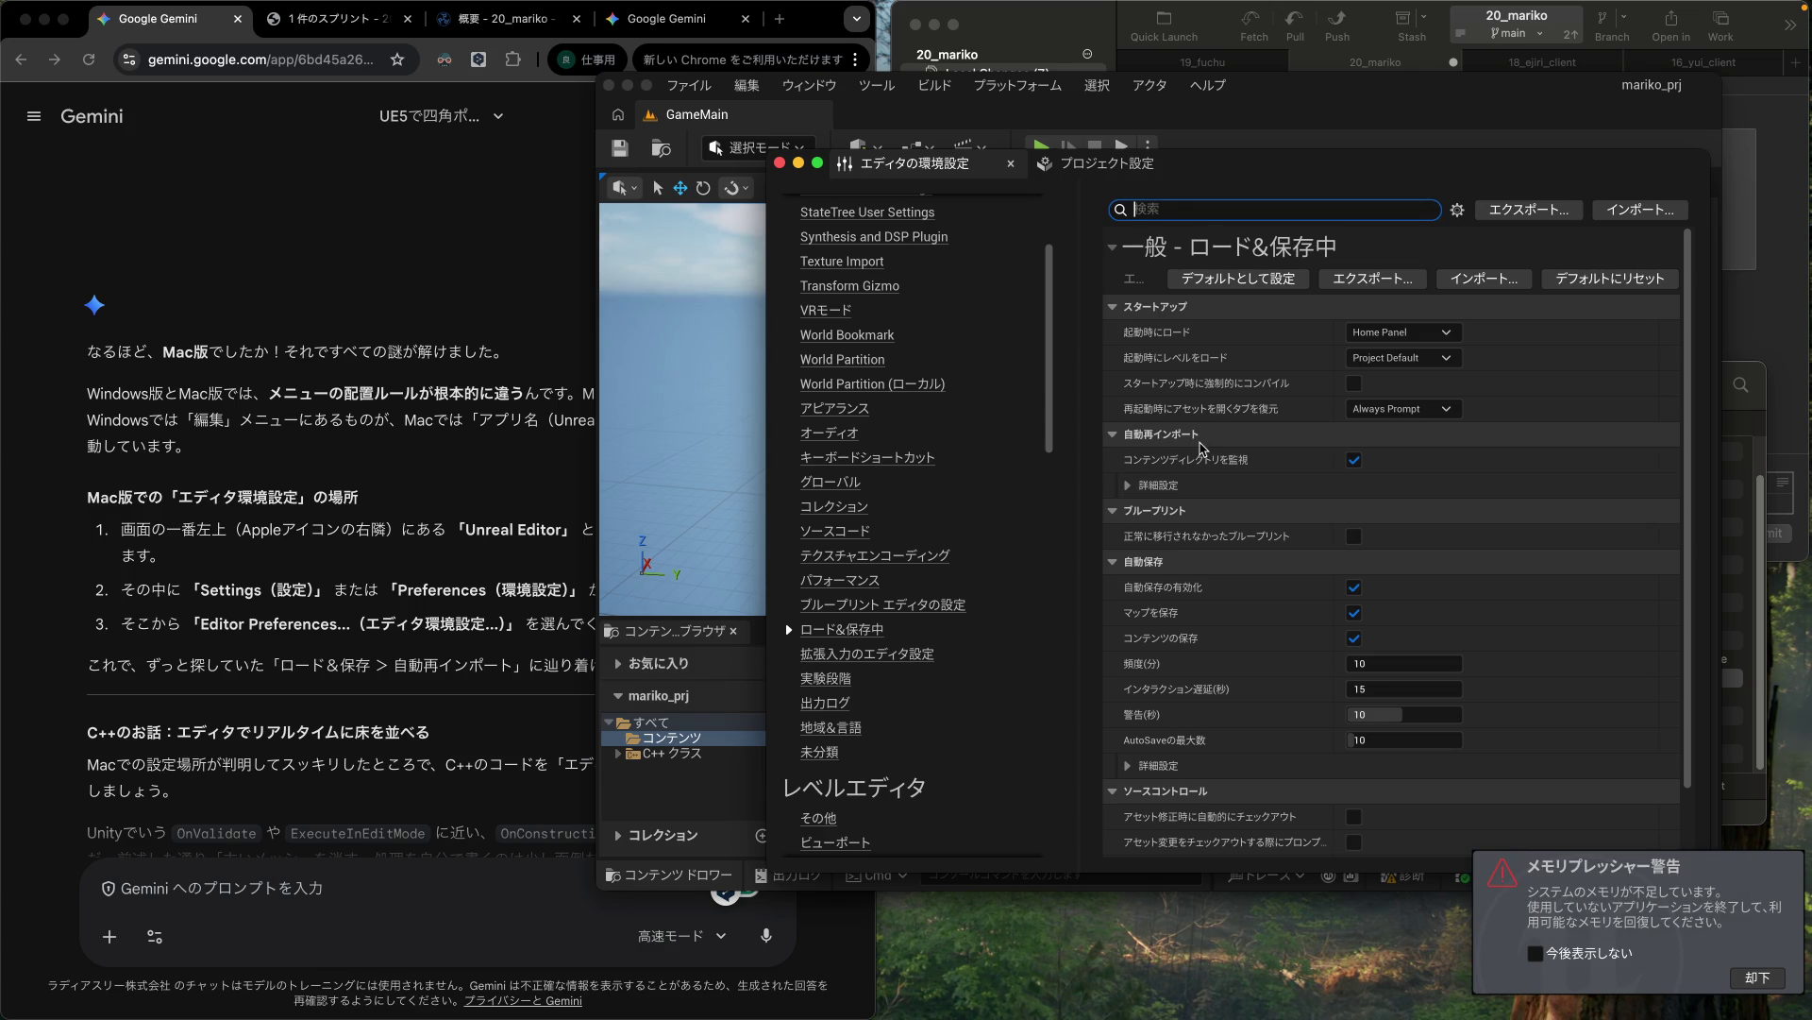
mouse_move(1205, 462)
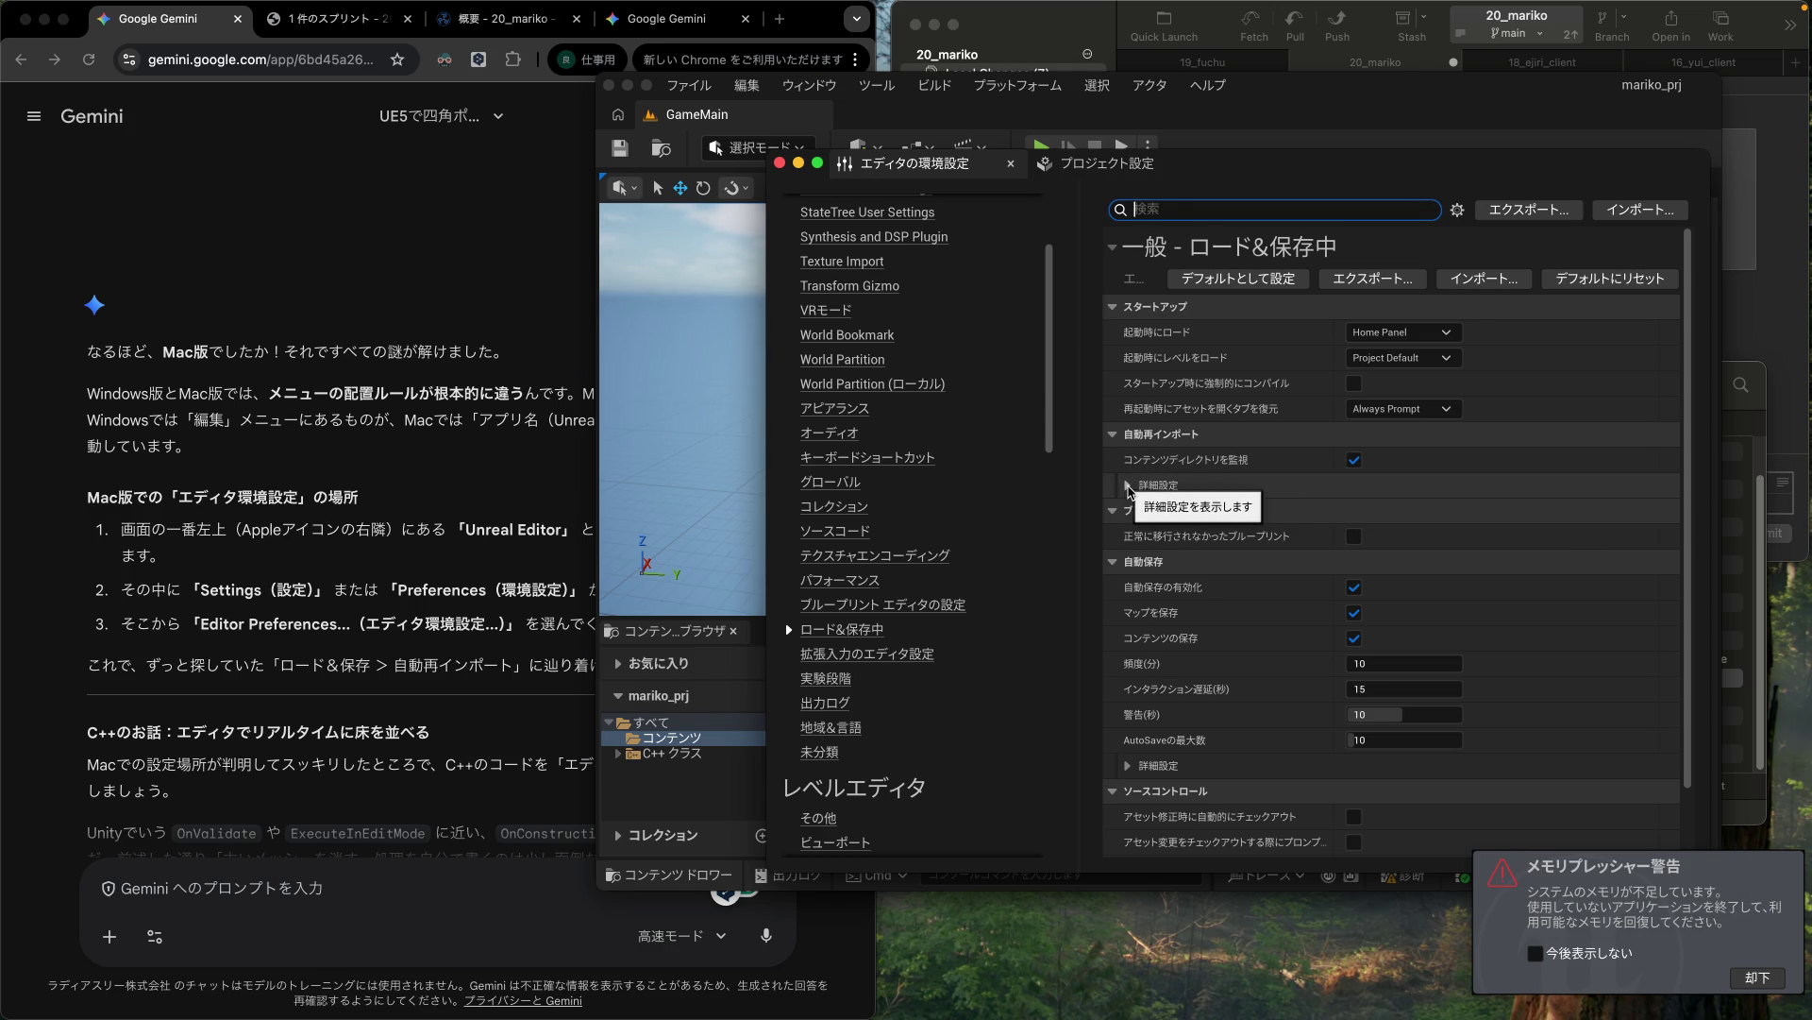
click(1128, 485)
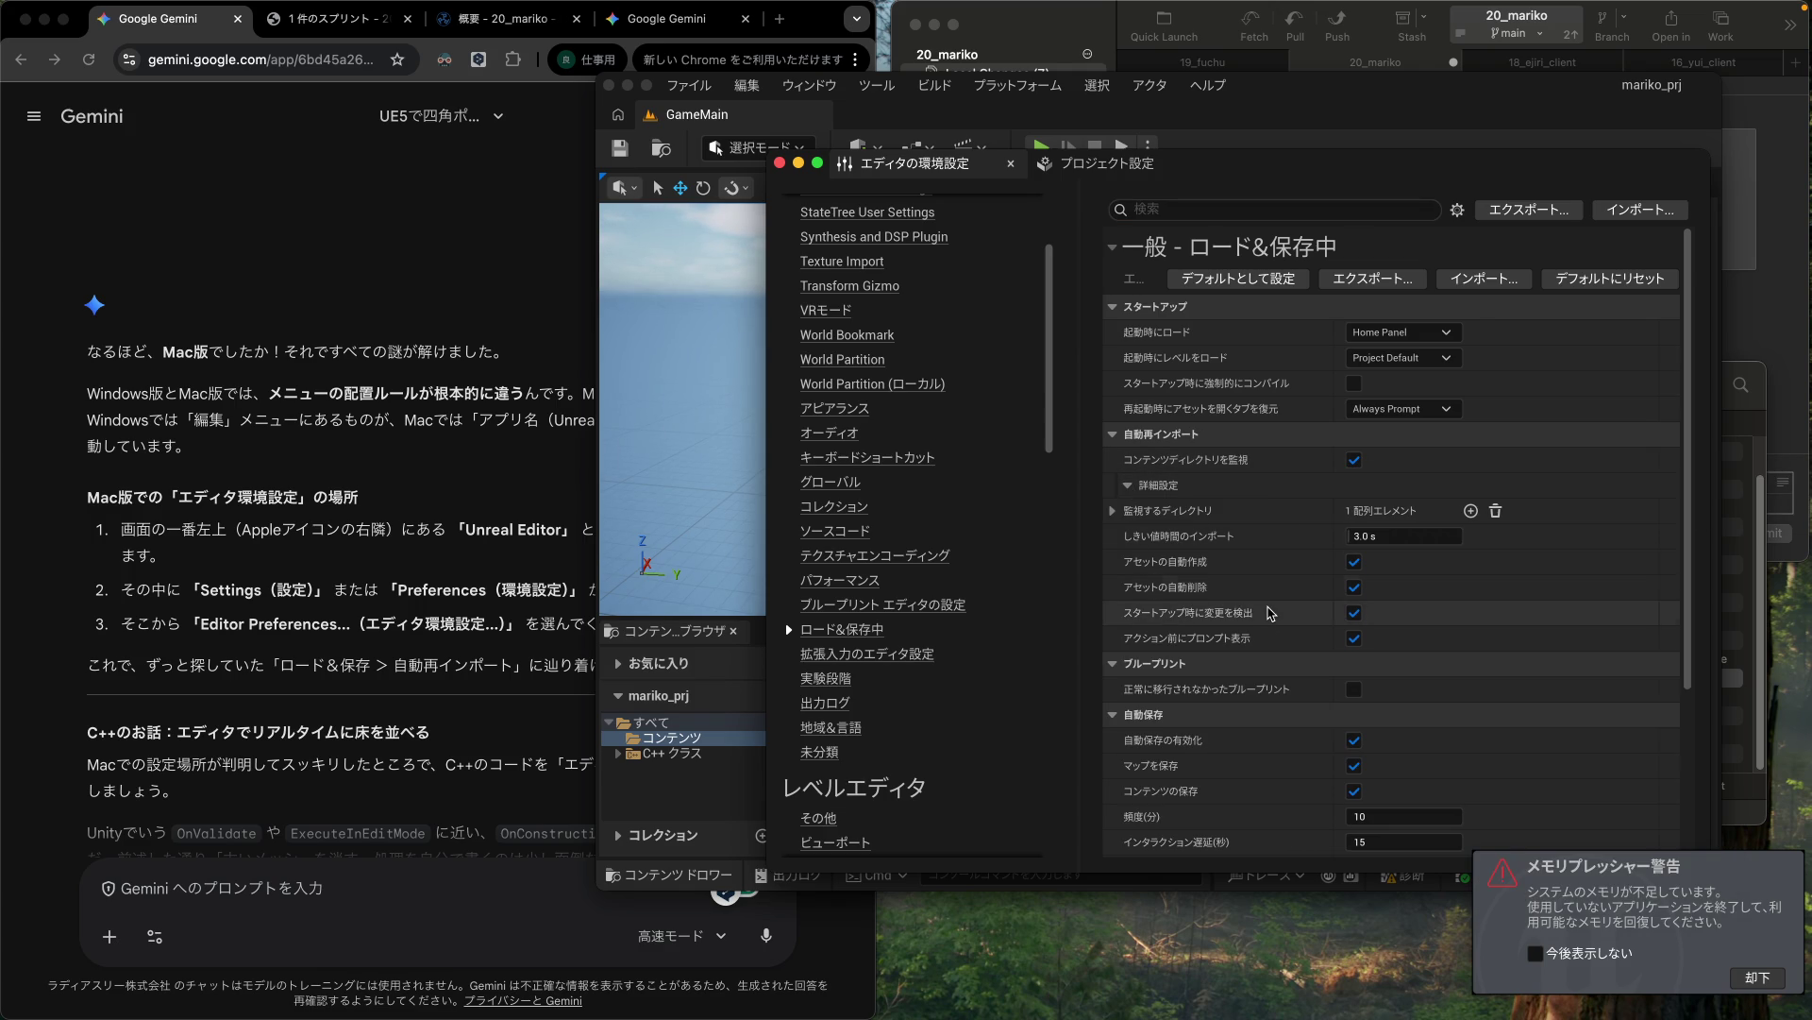
click(509, 693)
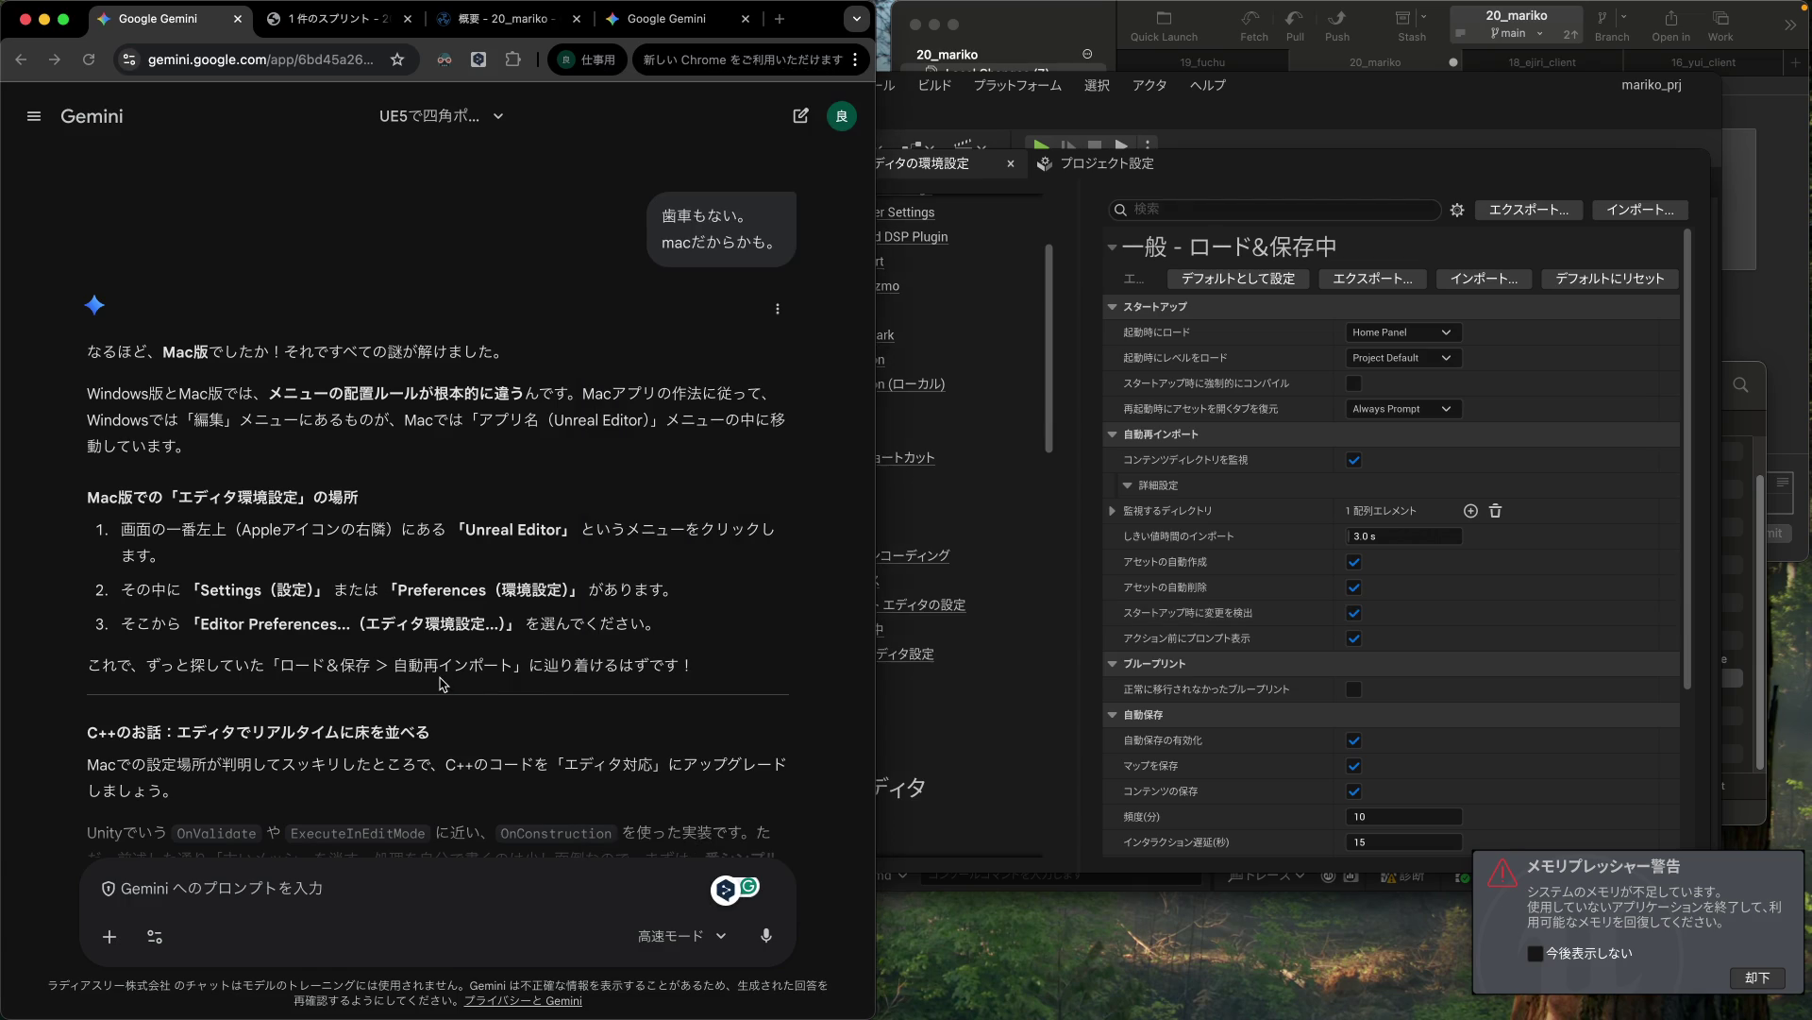
scroll(462, 684, down, 1)
scroll(463, 684, down, 3)
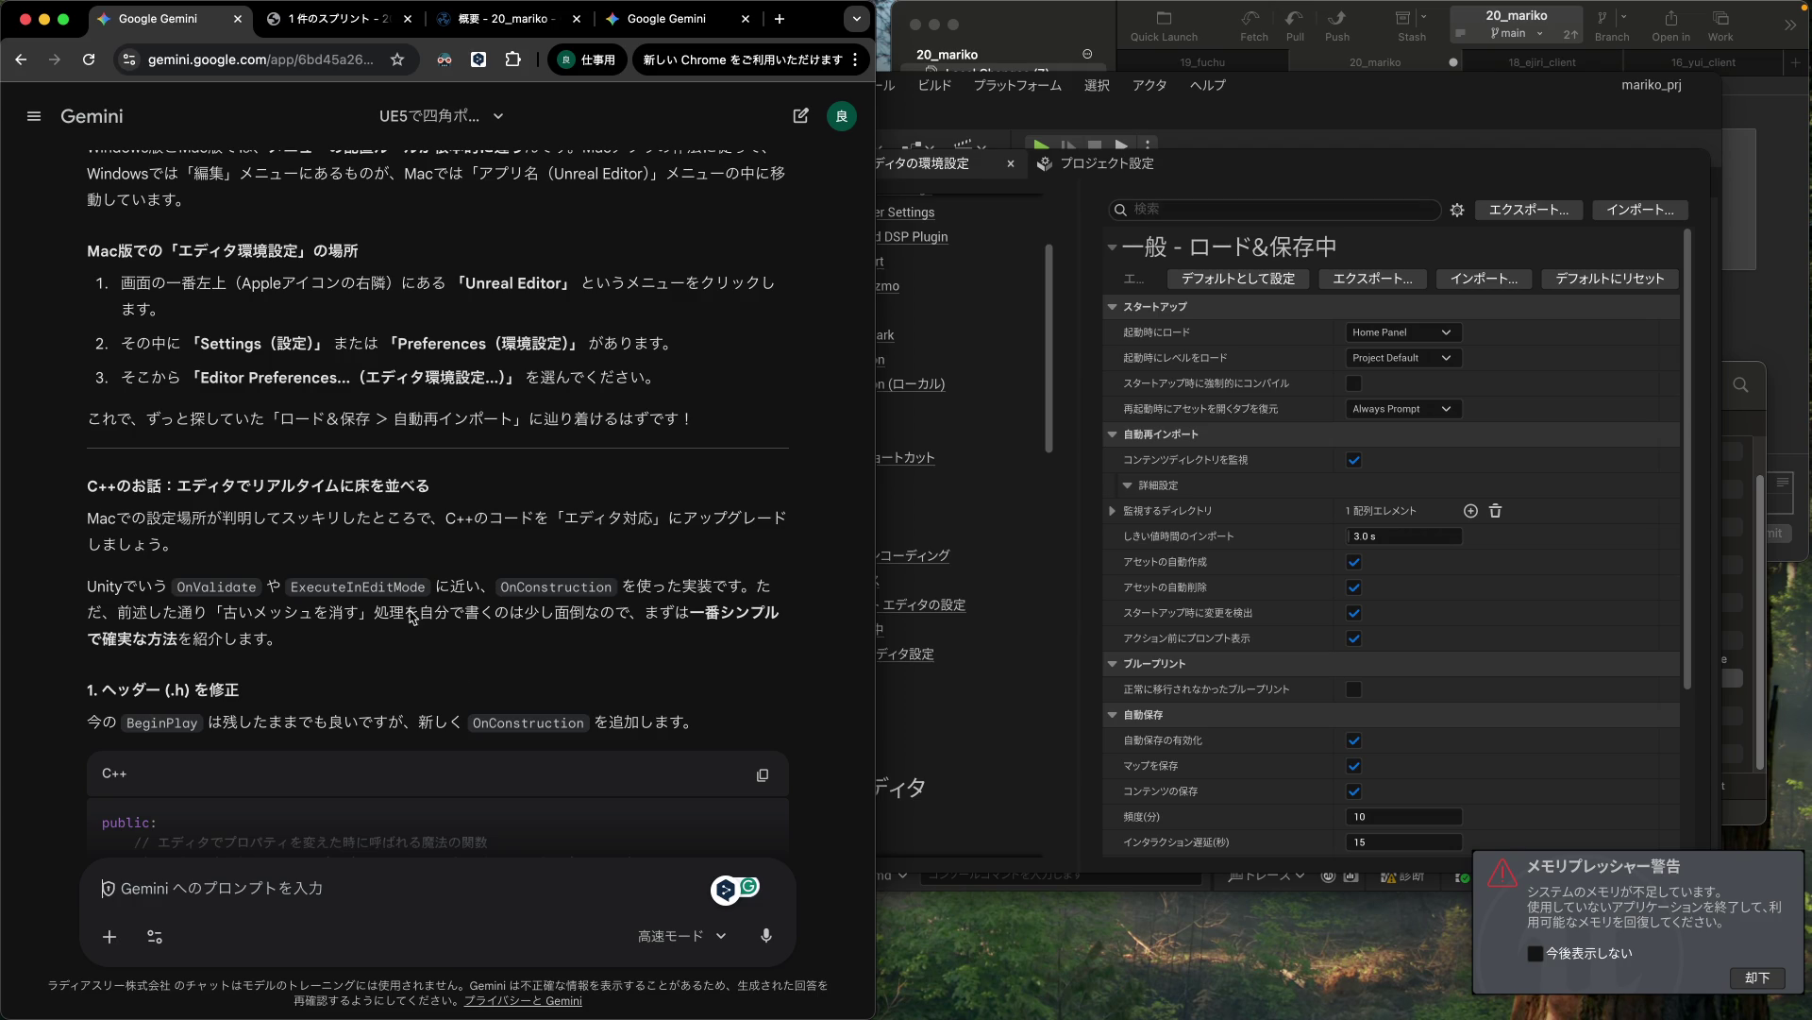
scroll(465, 552, up, 2)
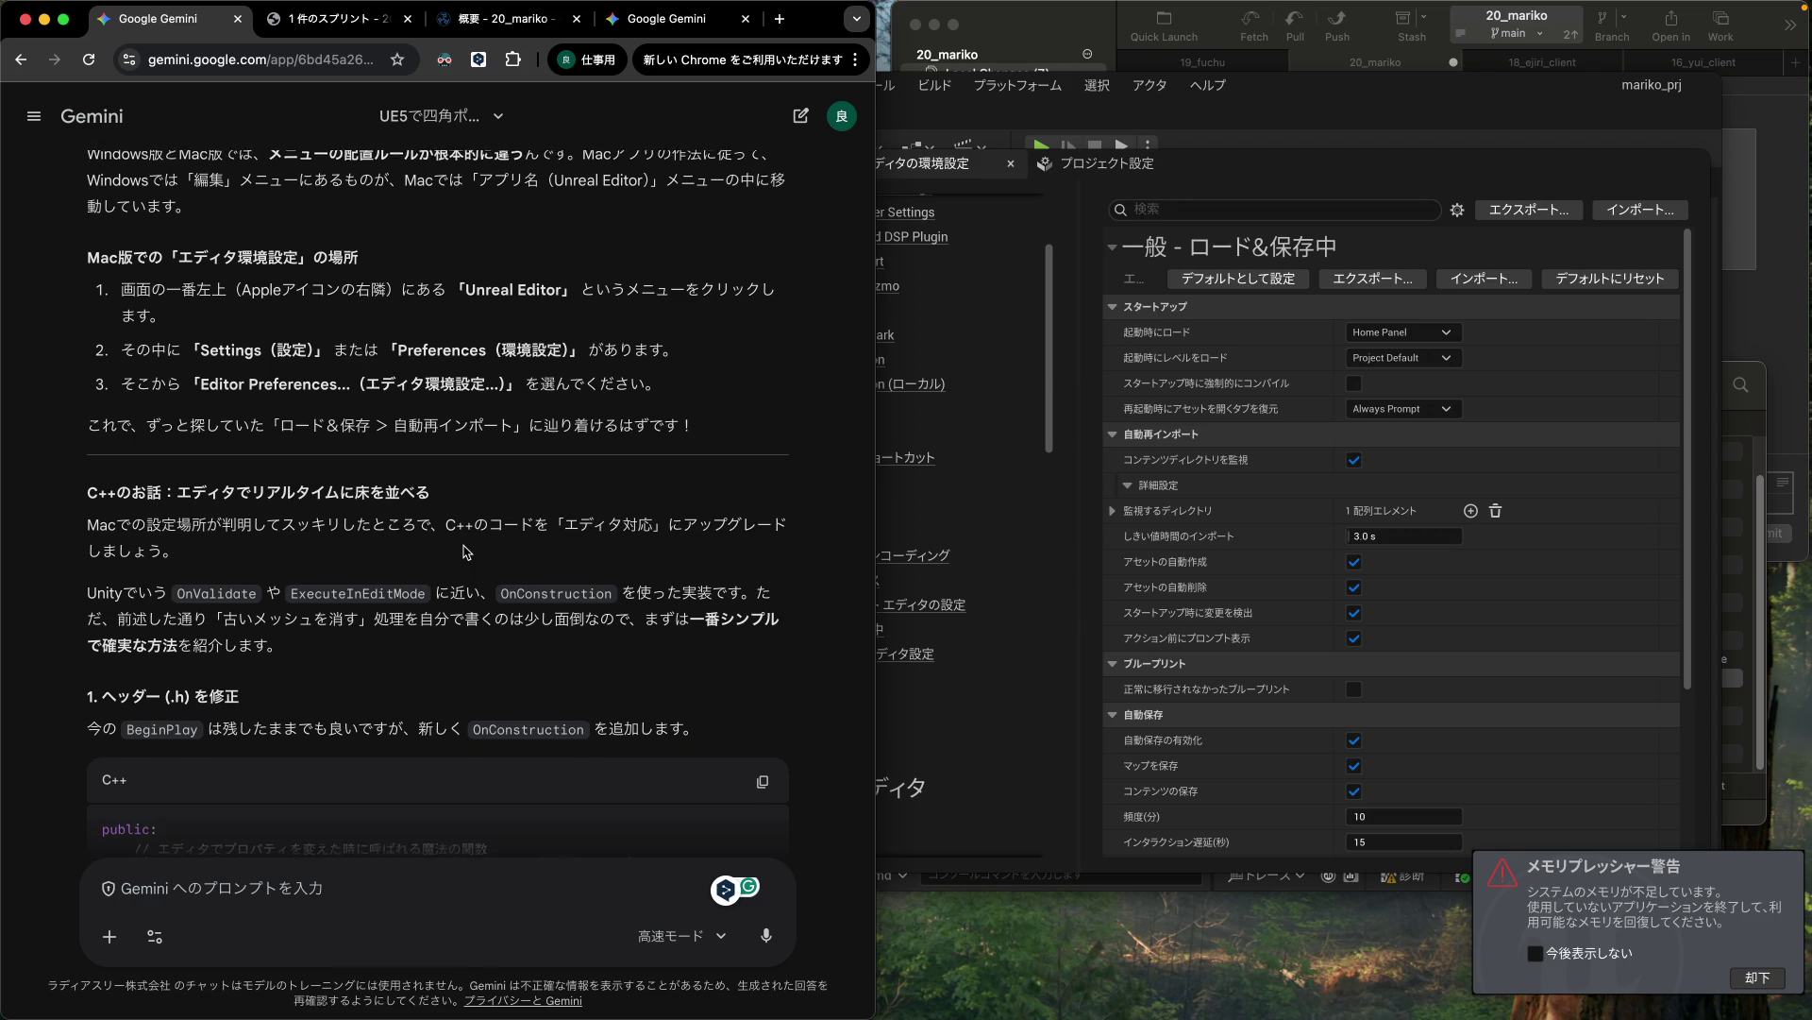
scroll(465, 552, up, 10)
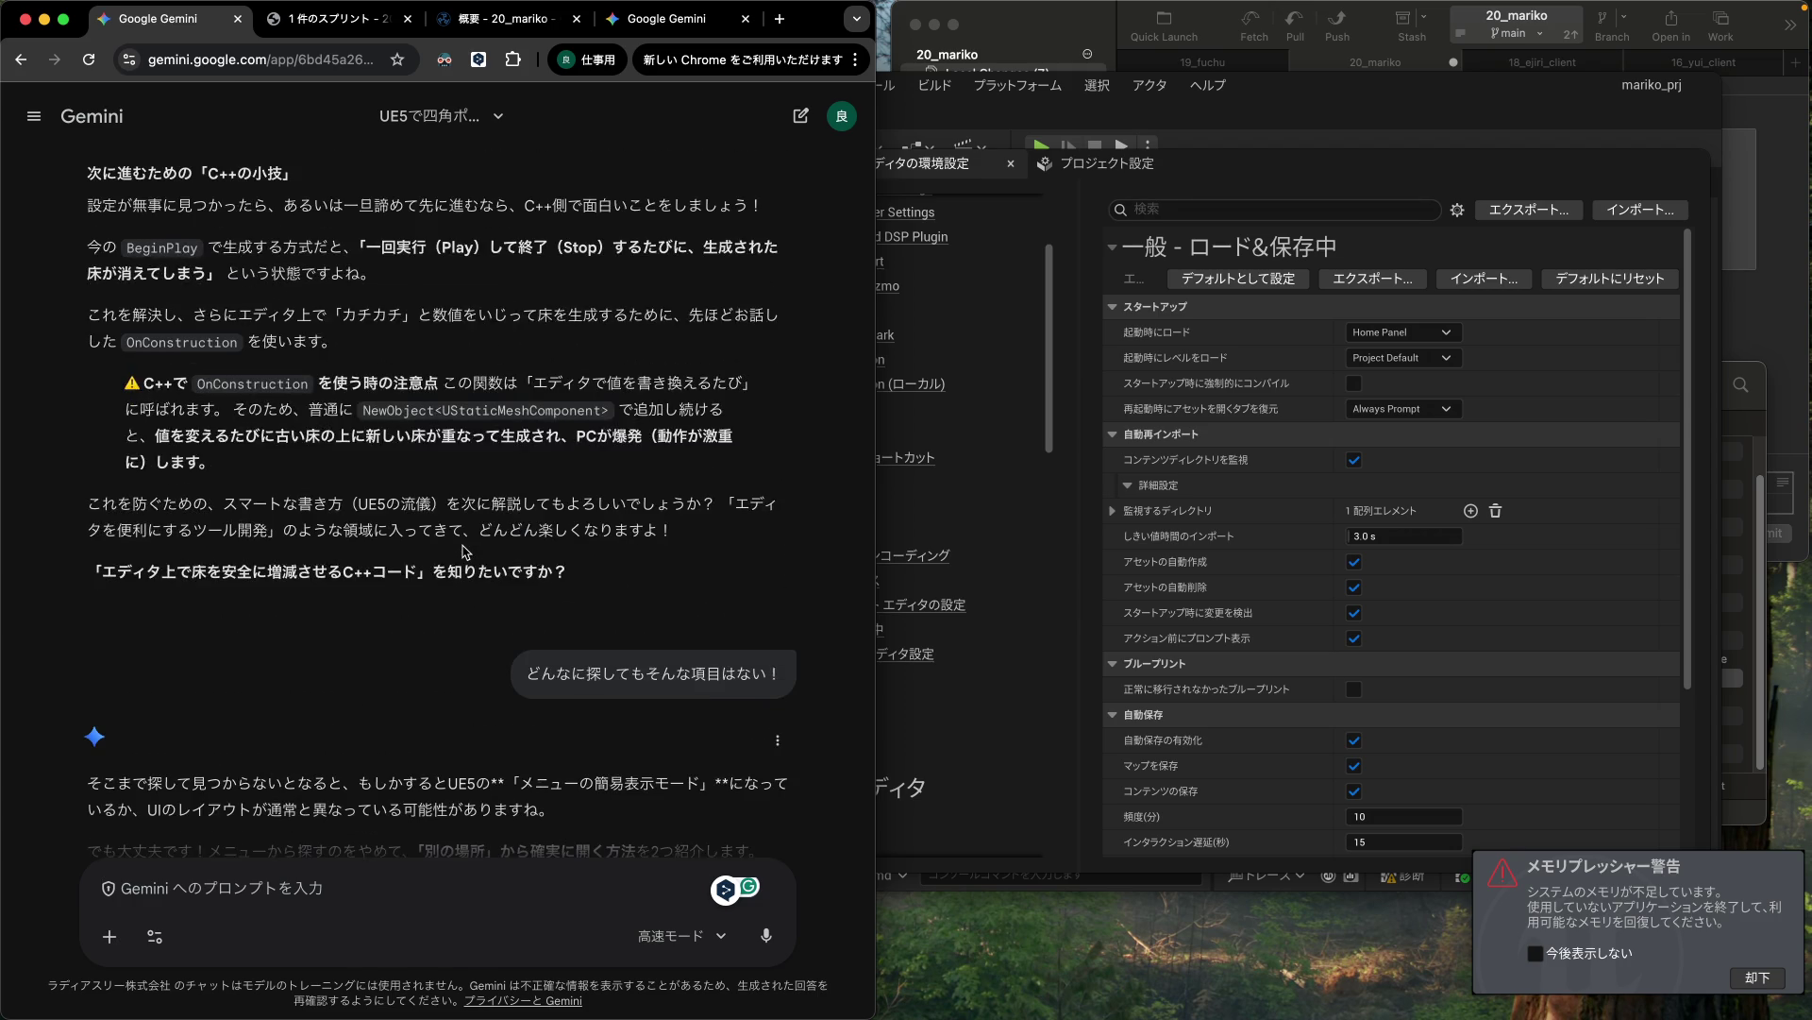
scroll(466, 552, up, 5)
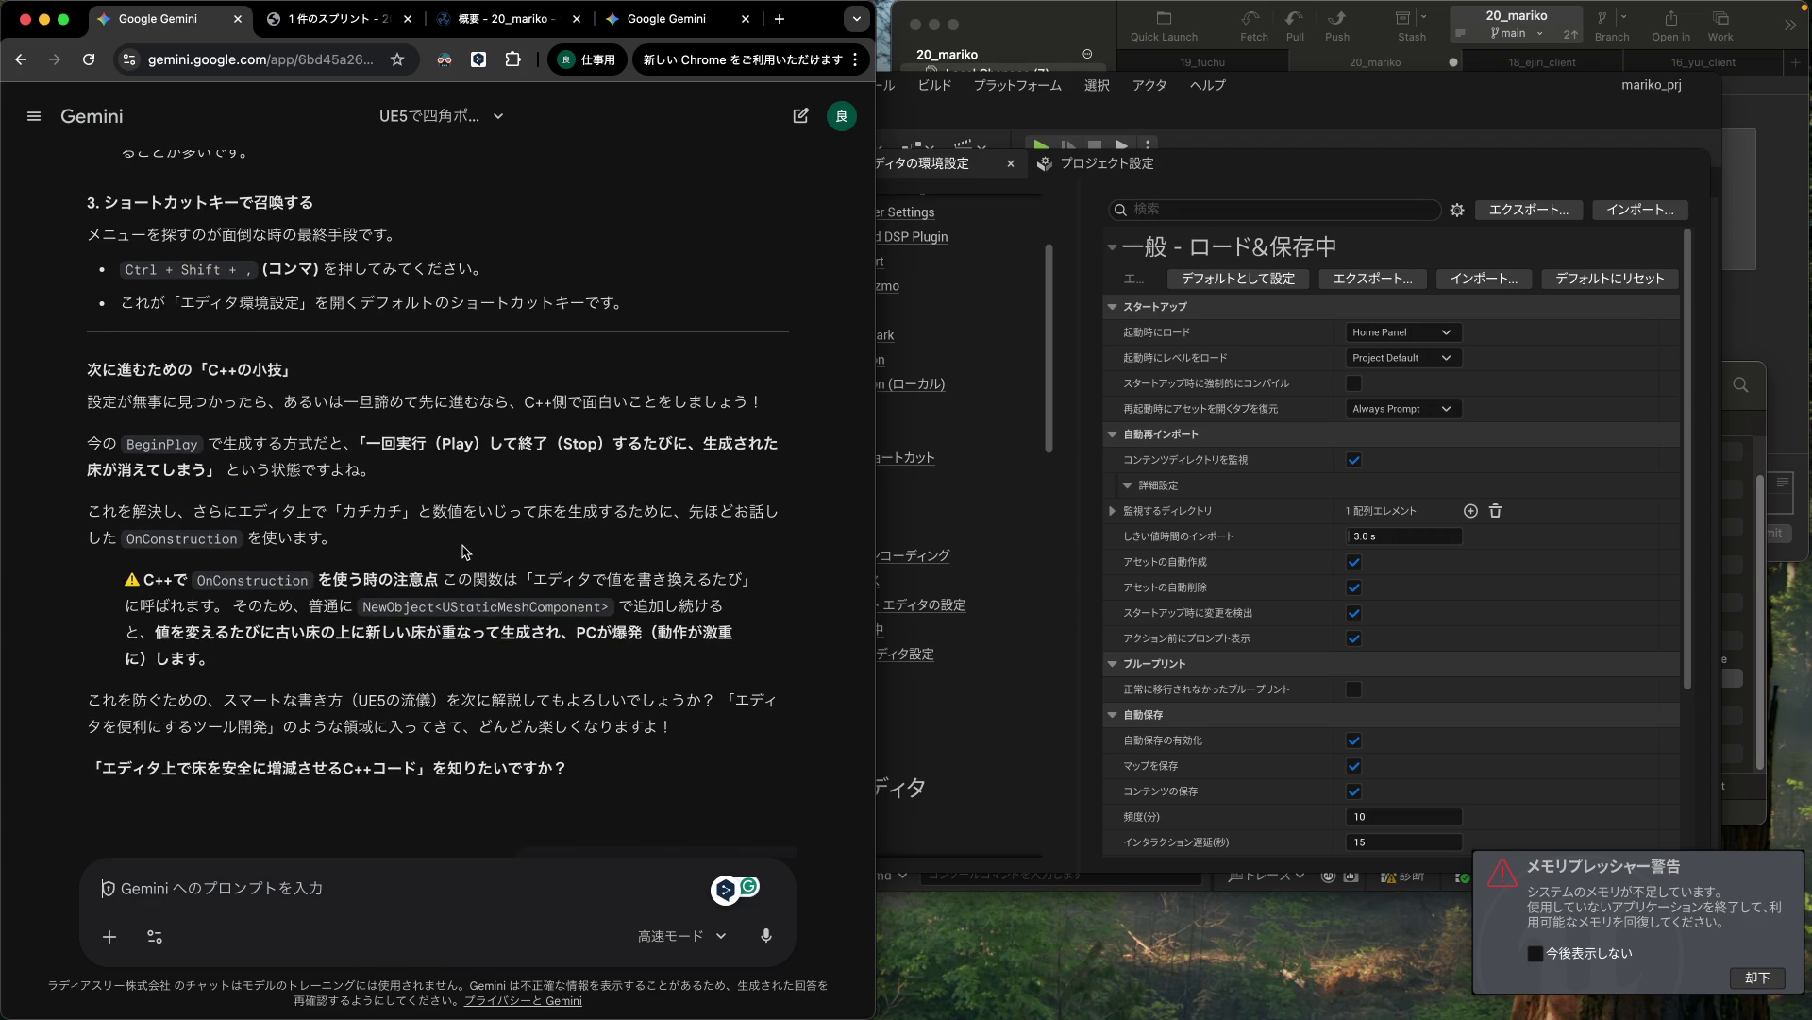
scroll(465, 552, up, 1)
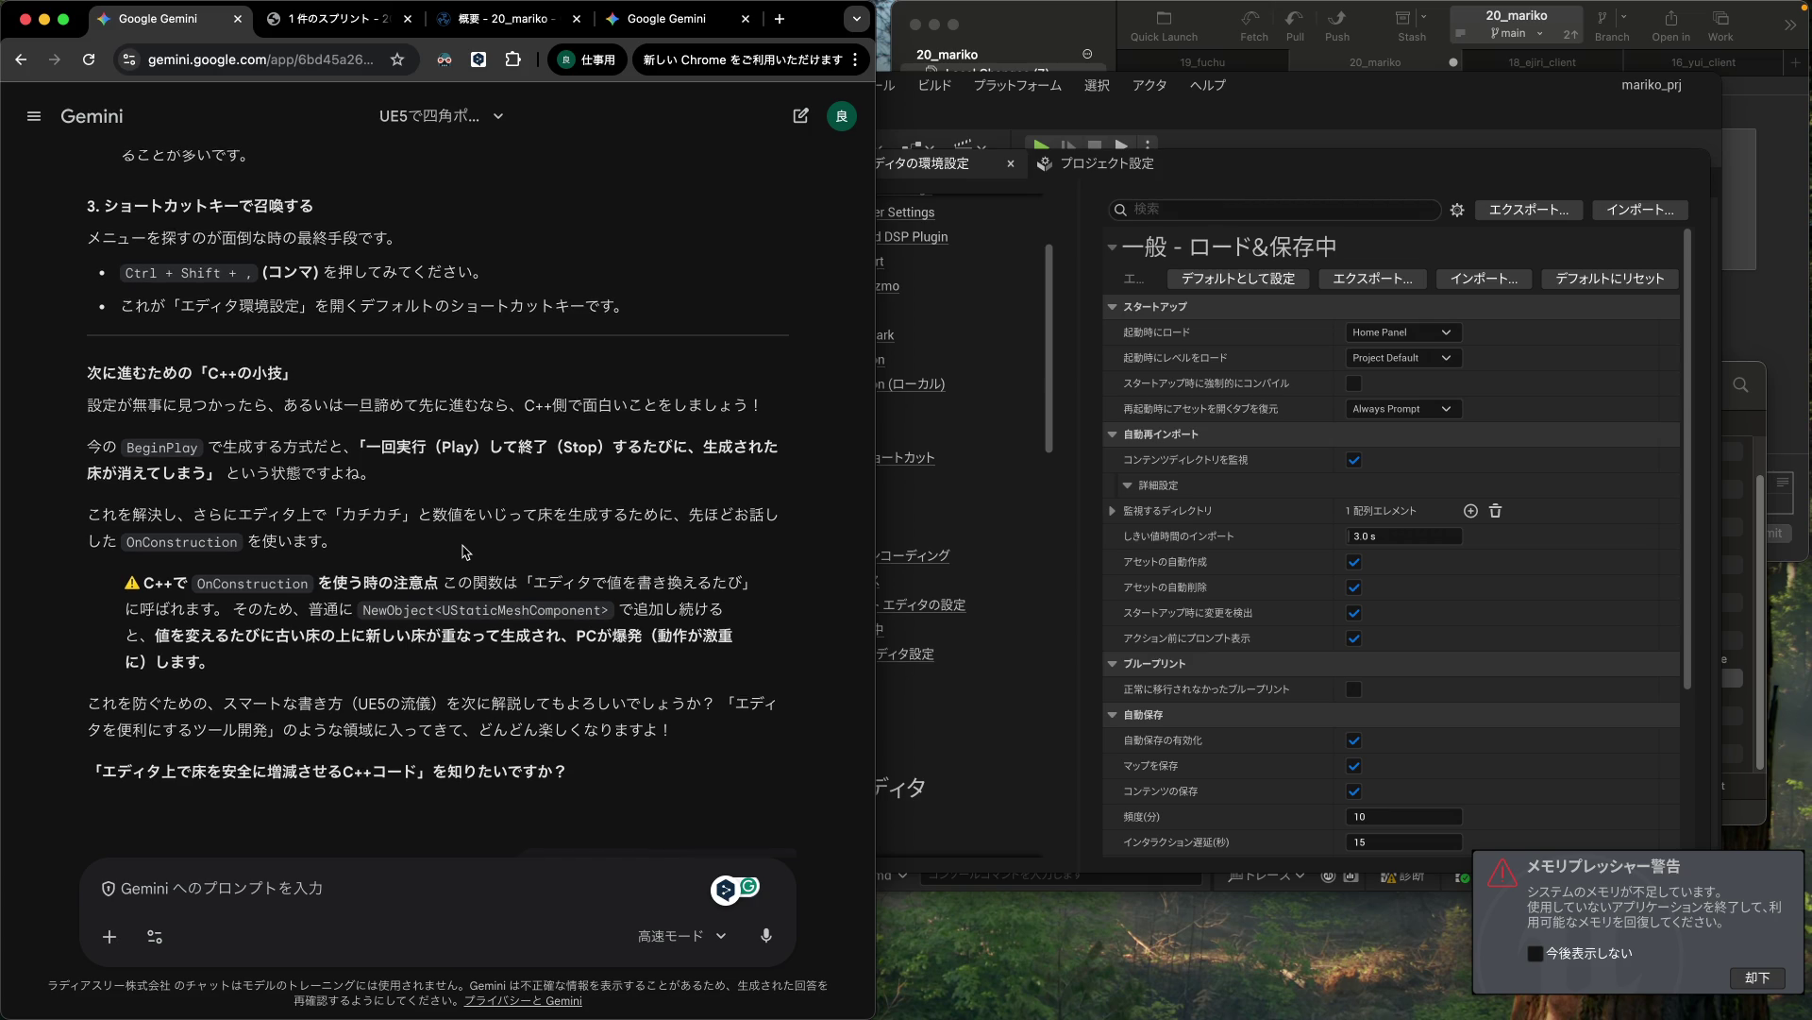
scroll(465, 552, up, 7)
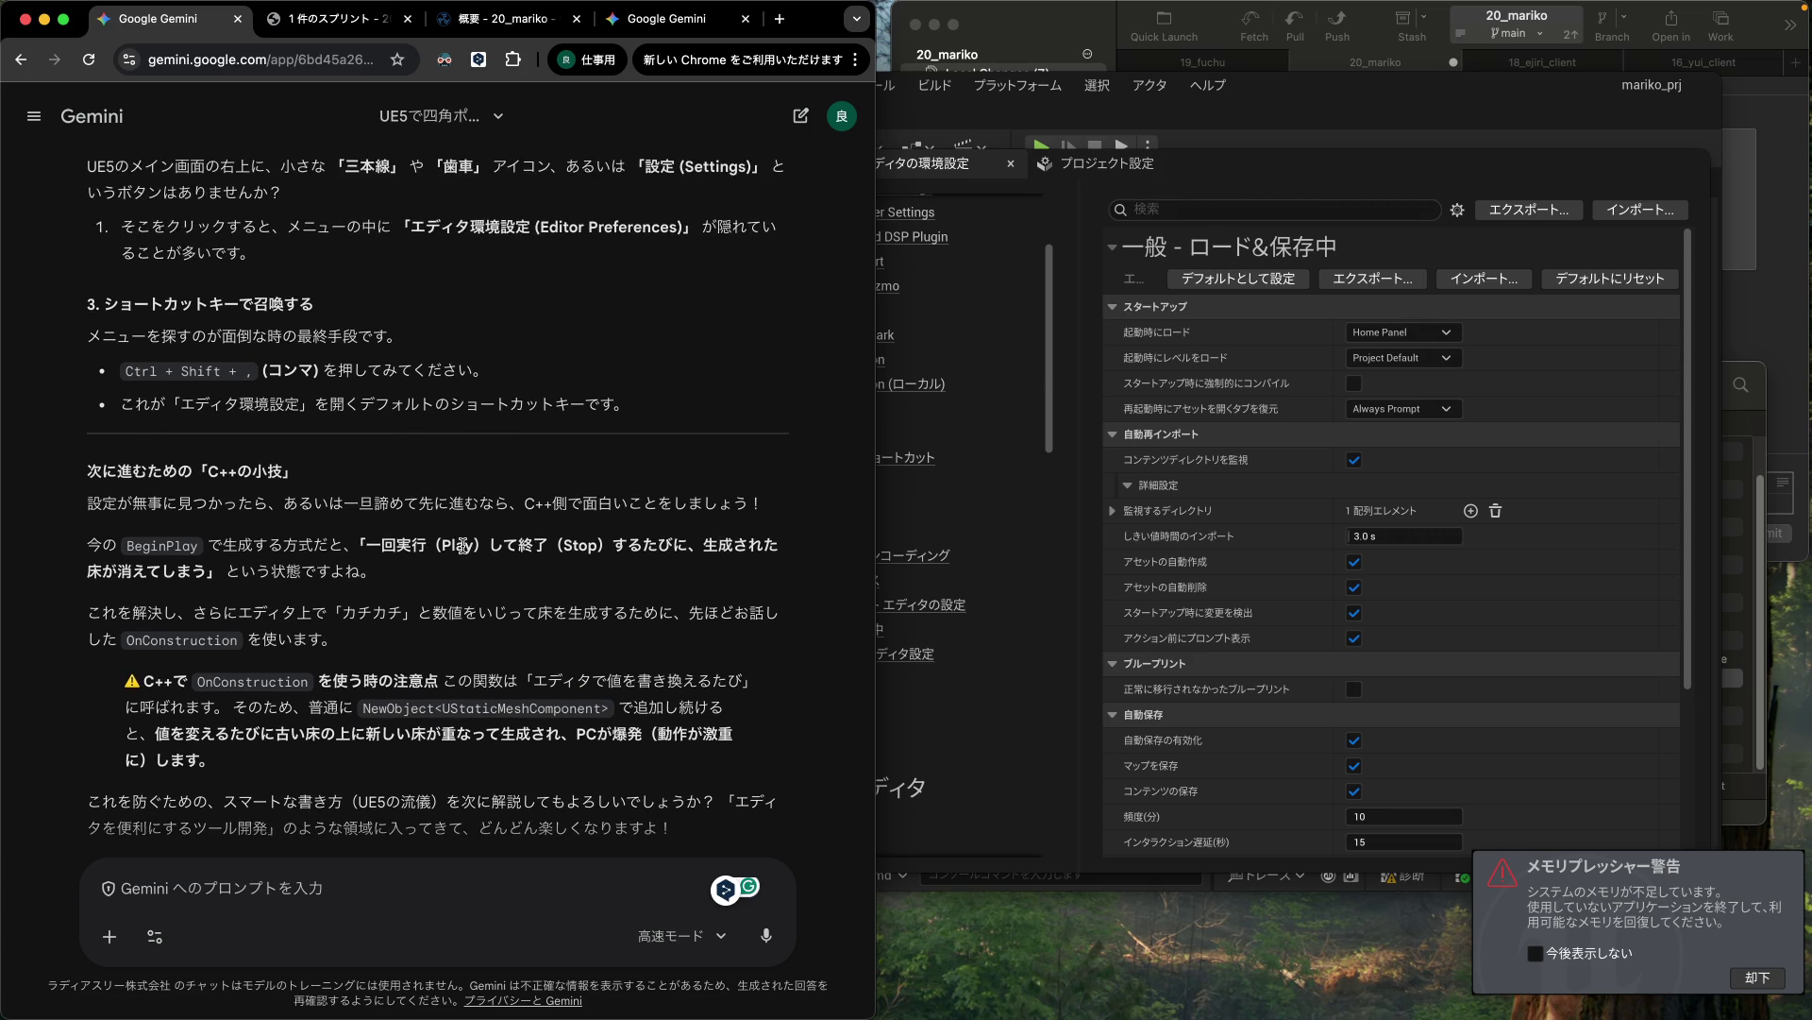
scroll(463, 545, up, 8)
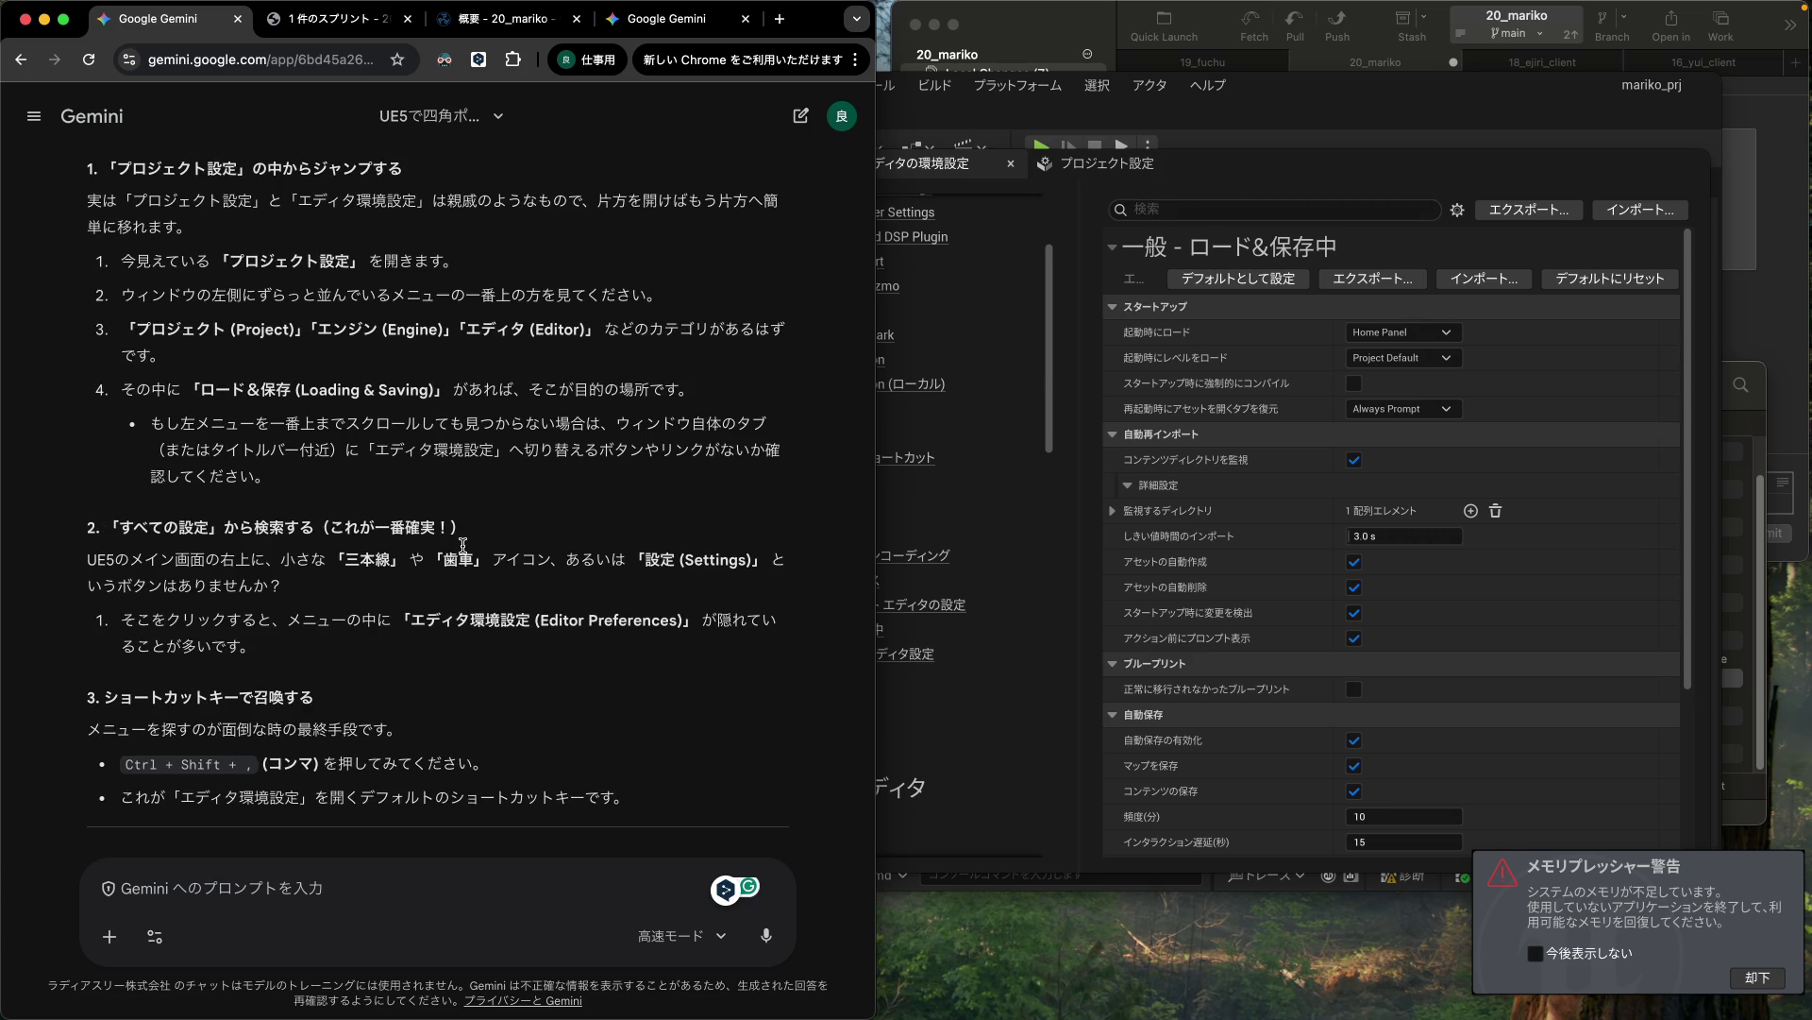
scroll(463, 545, up, 13)
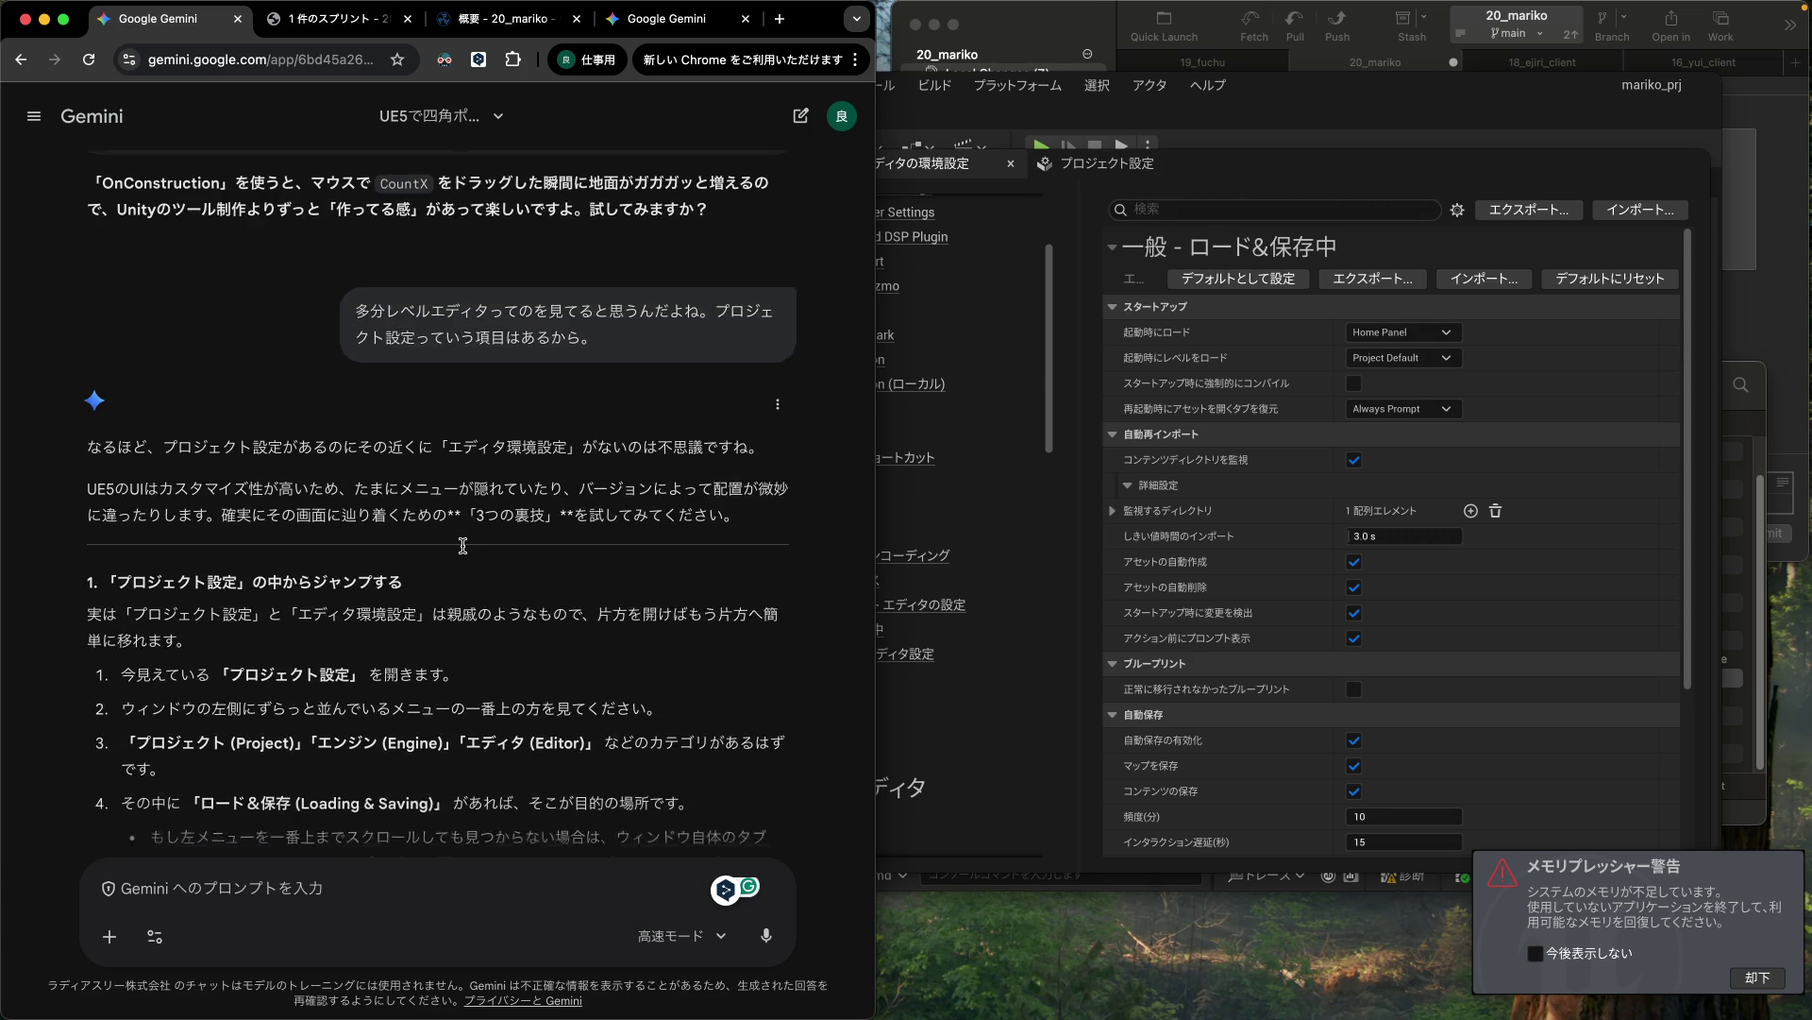
scroll(463, 545, up, 2)
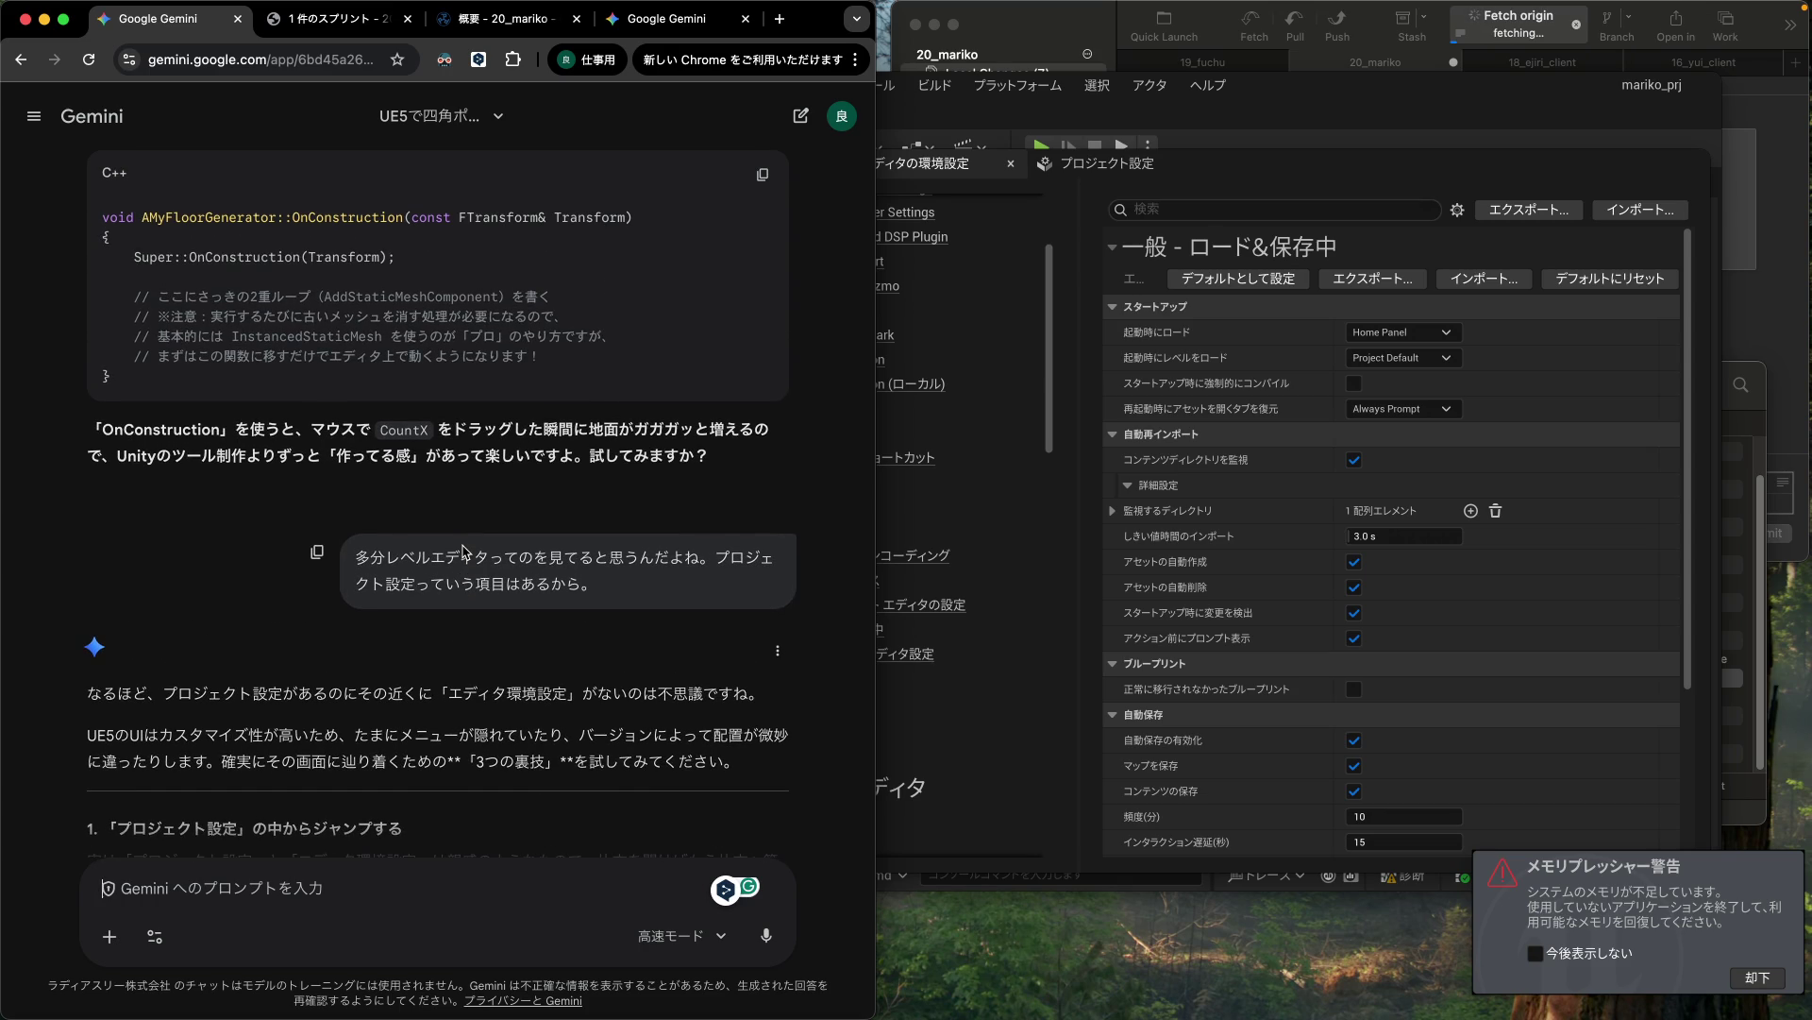
scroll(463, 544, up, 11)
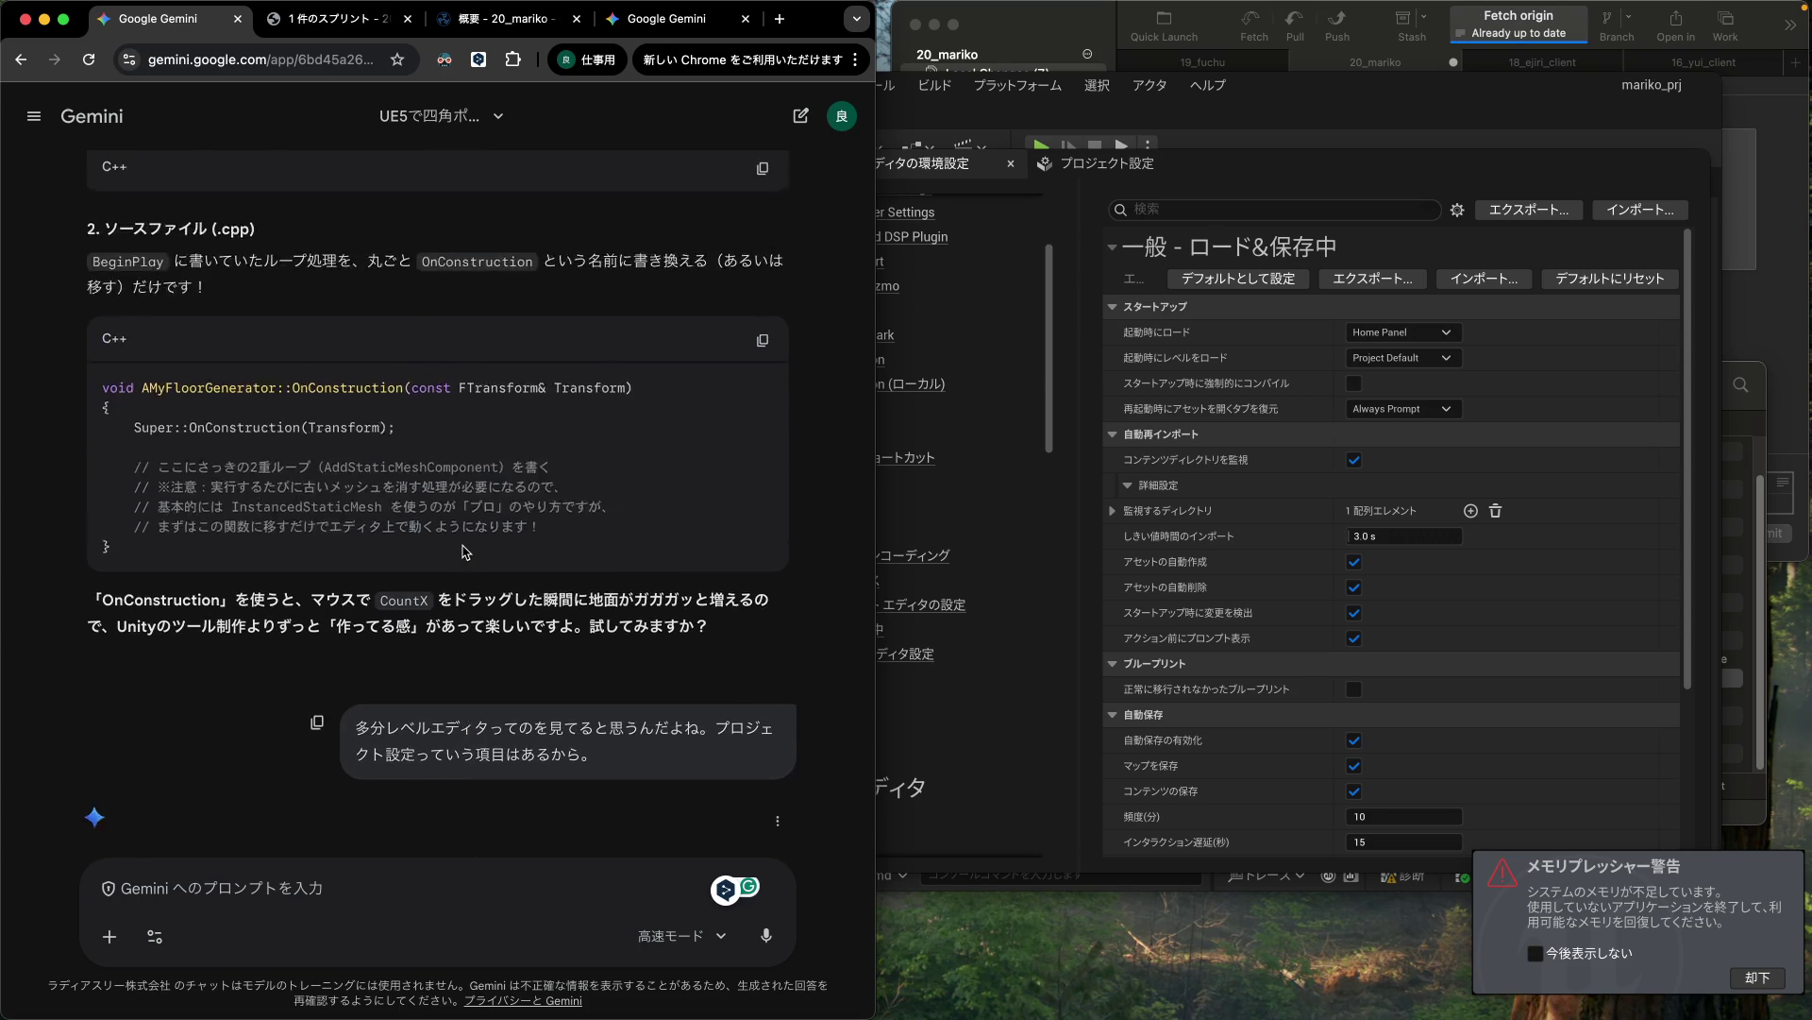
scroll(463, 551, up, 2)
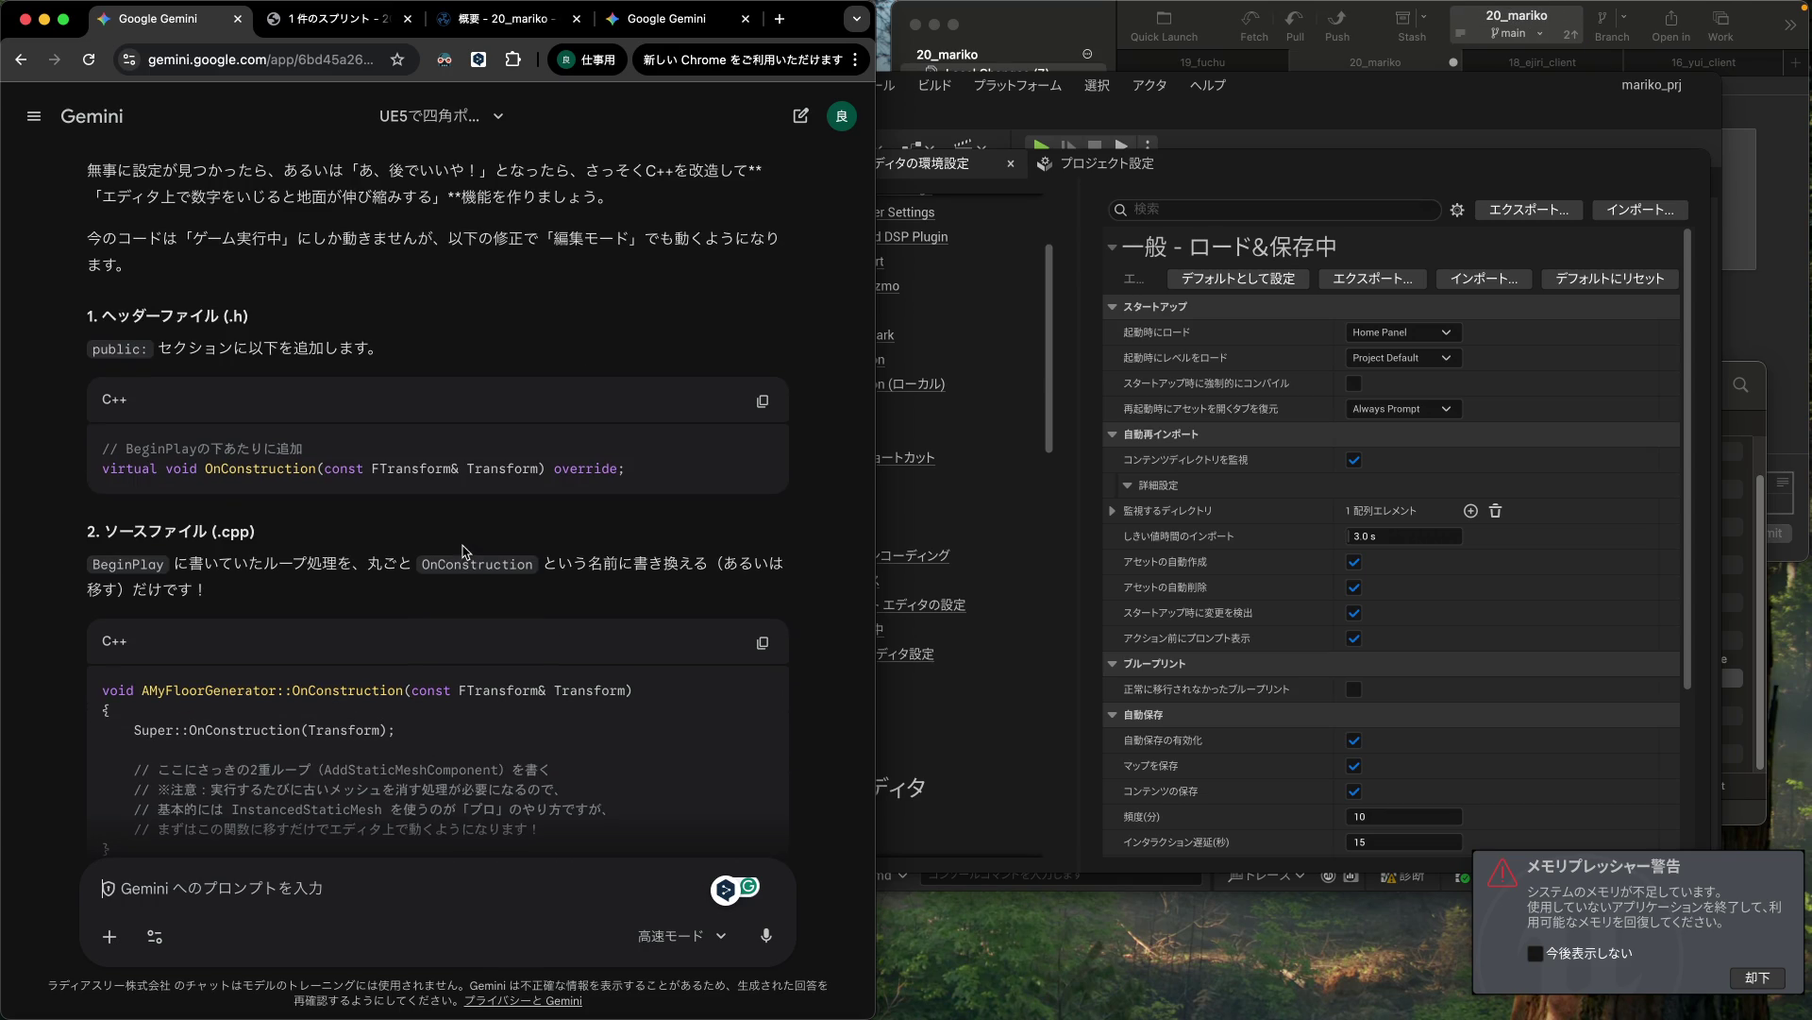
scroll(463, 551, up, 8)
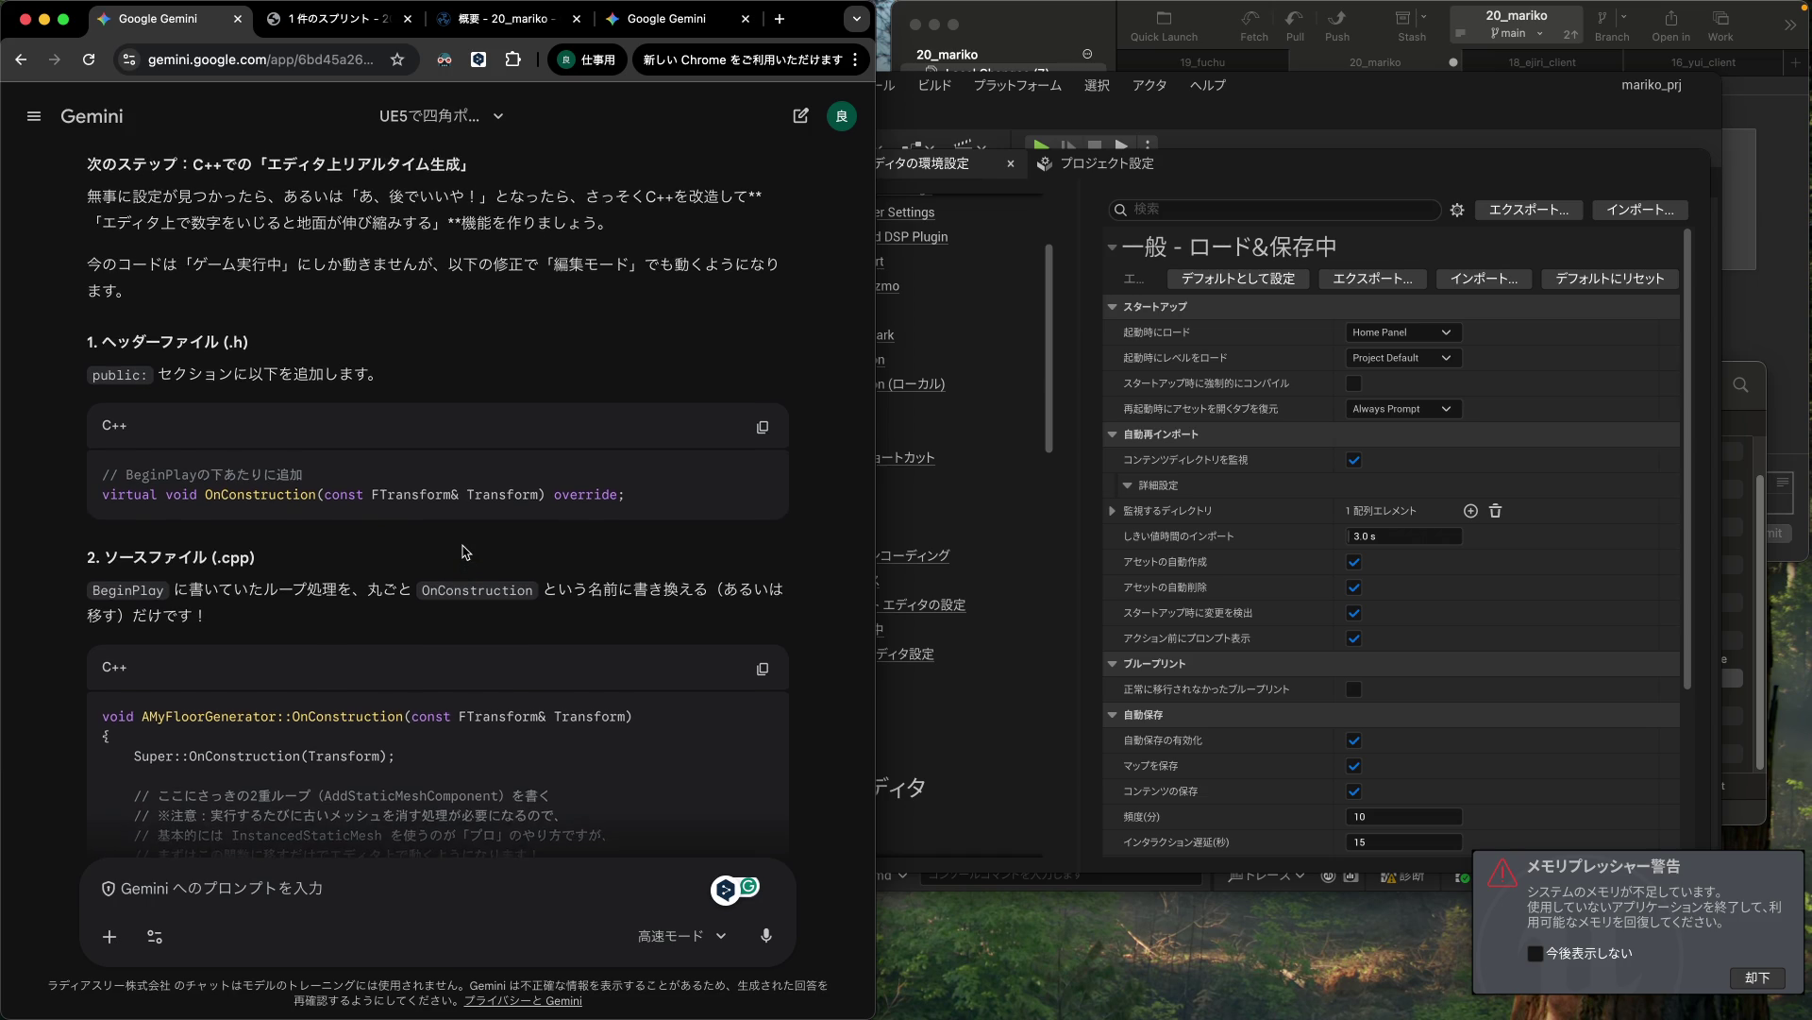
scroll(463, 551, up, 8)
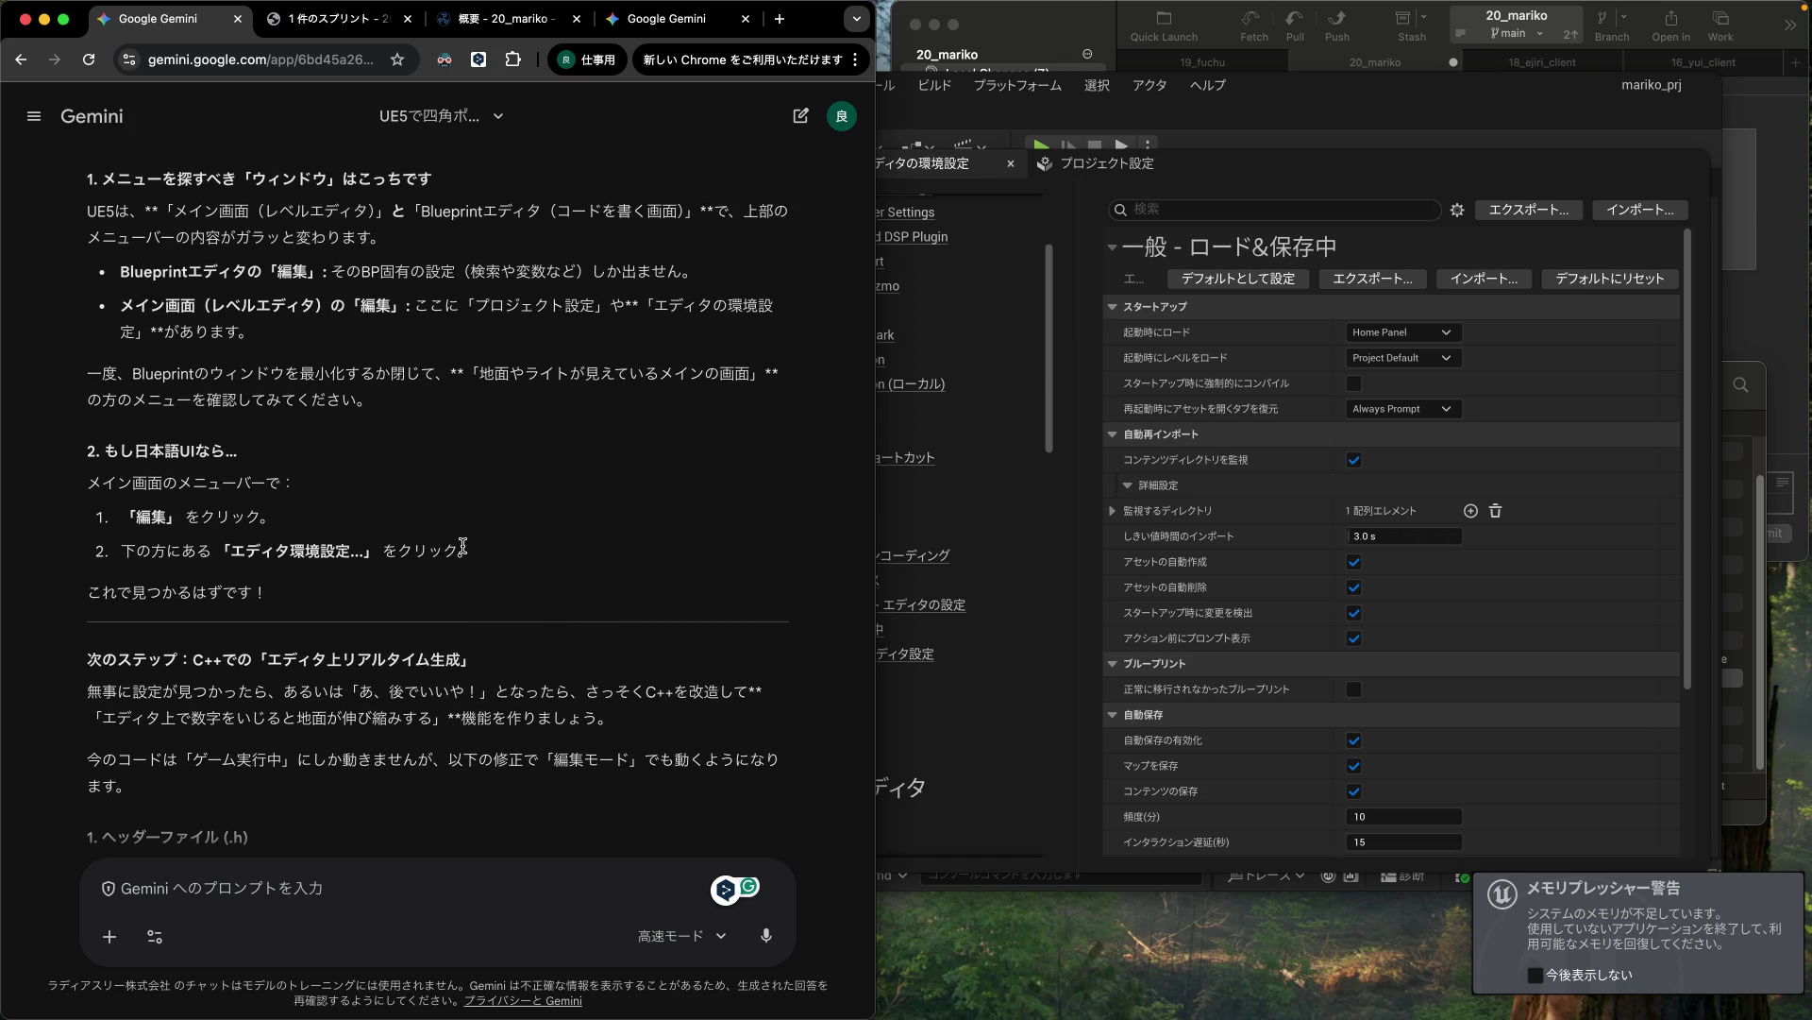
scroll(463, 549, up, 10)
scroll(463, 551, up, 18)
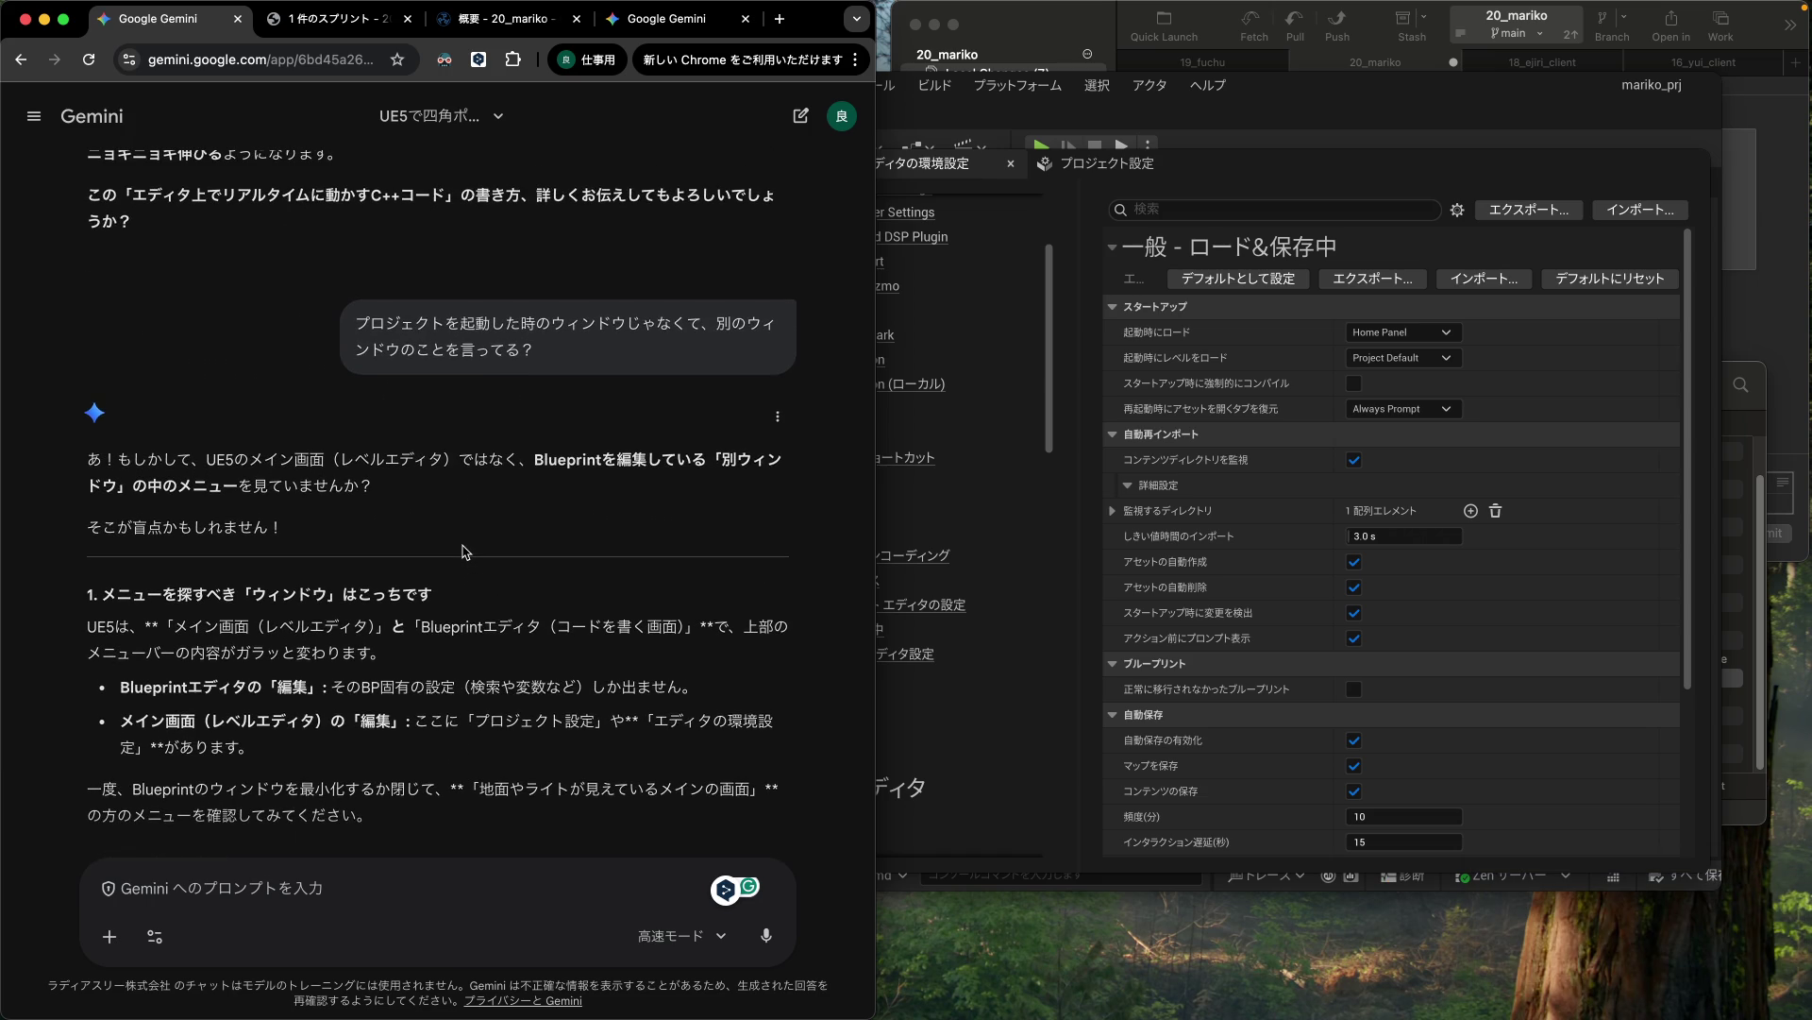
scroll(462, 551, up, 5)
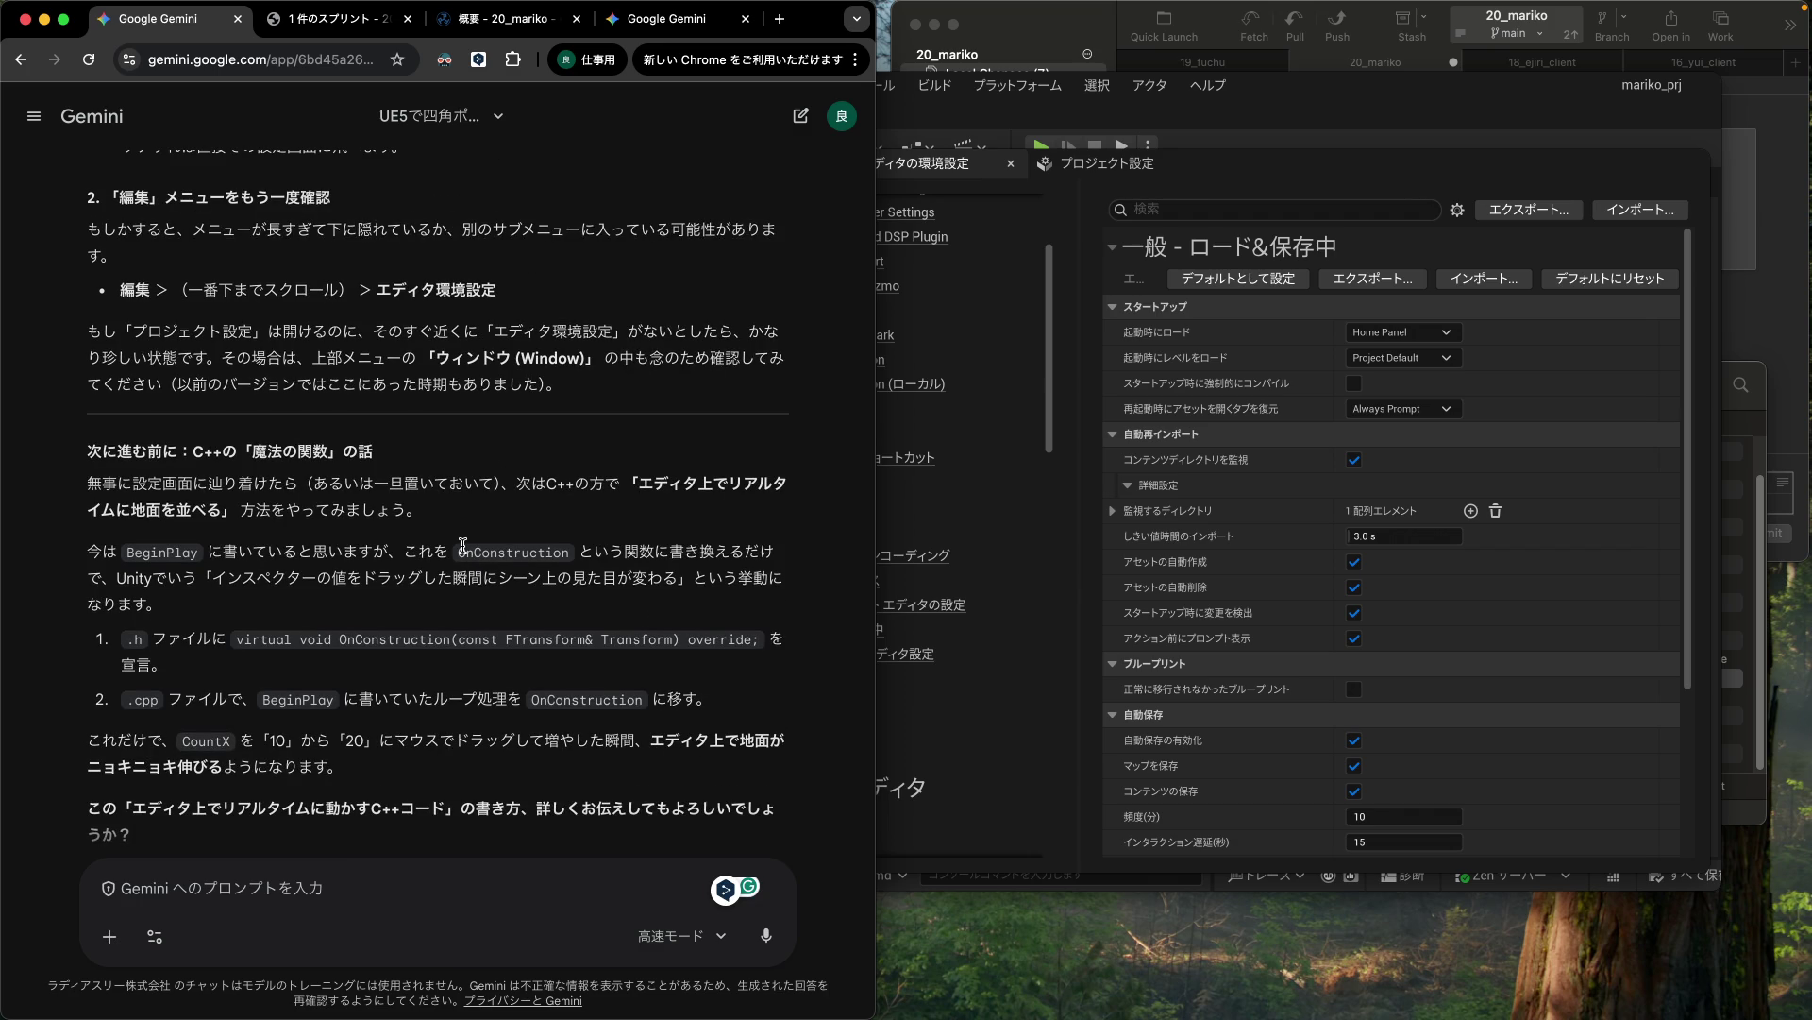
scroll(462, 545, up, 8)
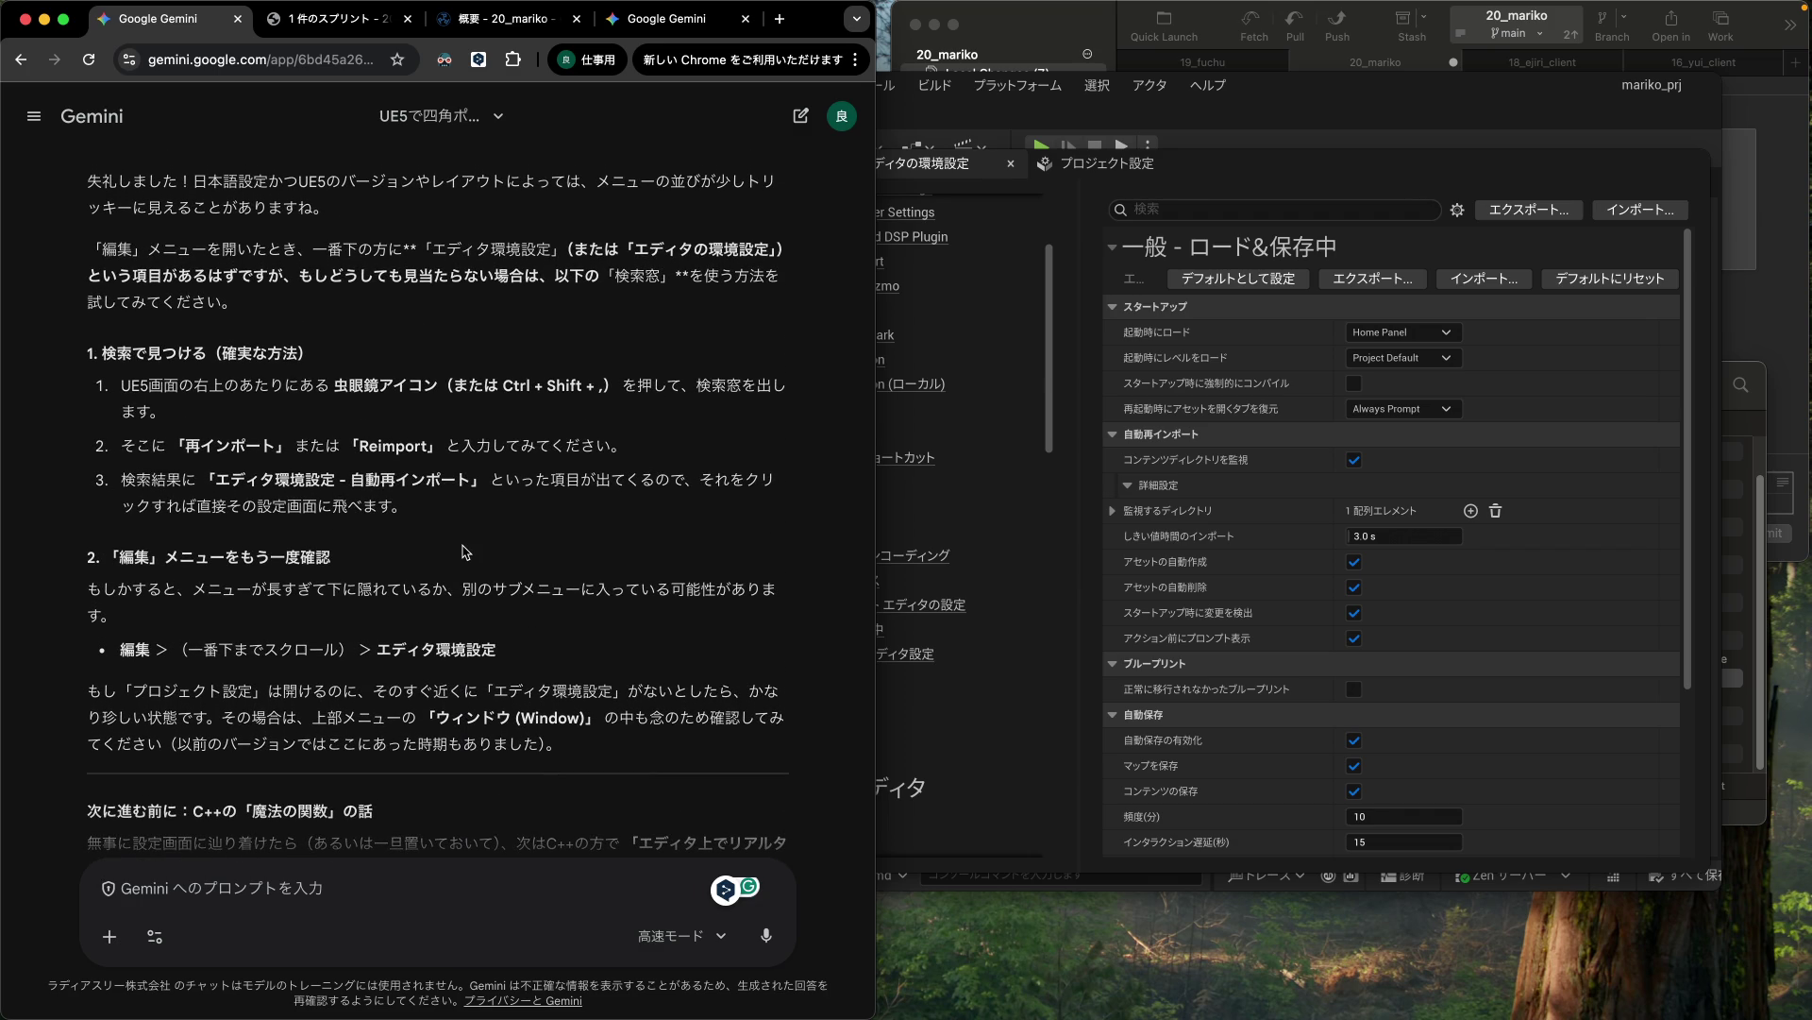
scroll(465, 551, up, 20)
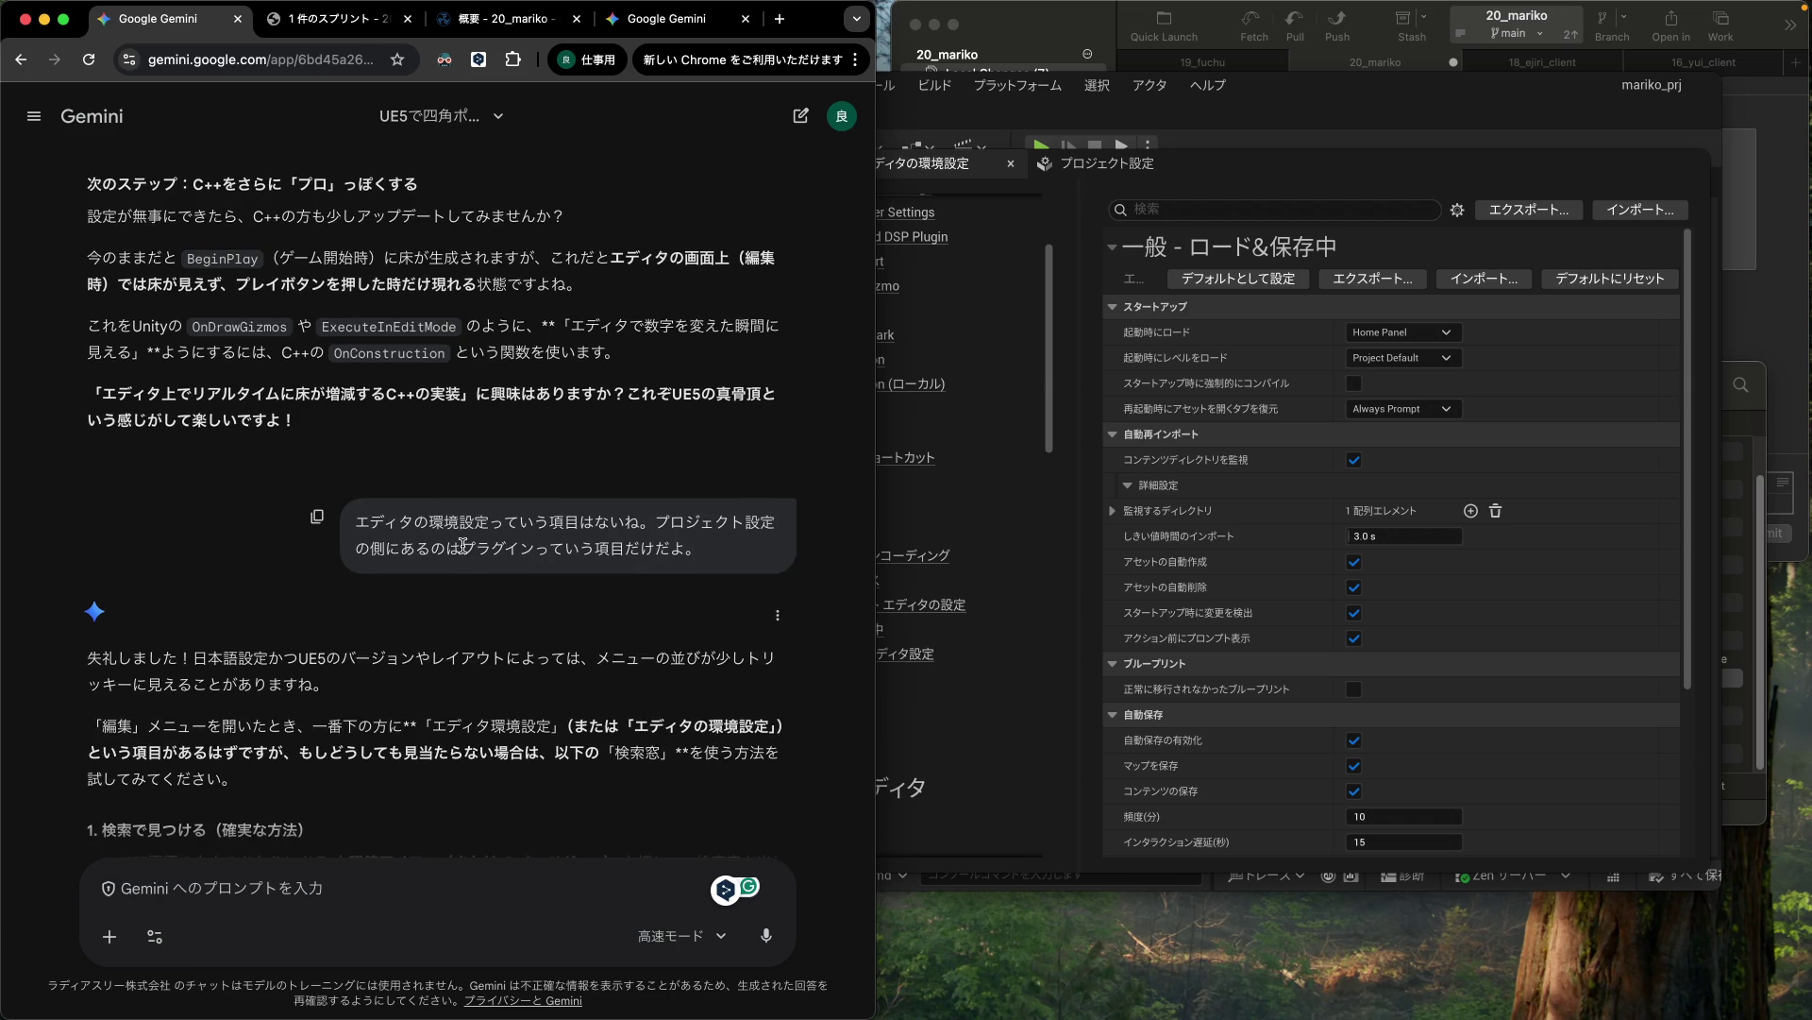
scroll(463, 546, up, 10)
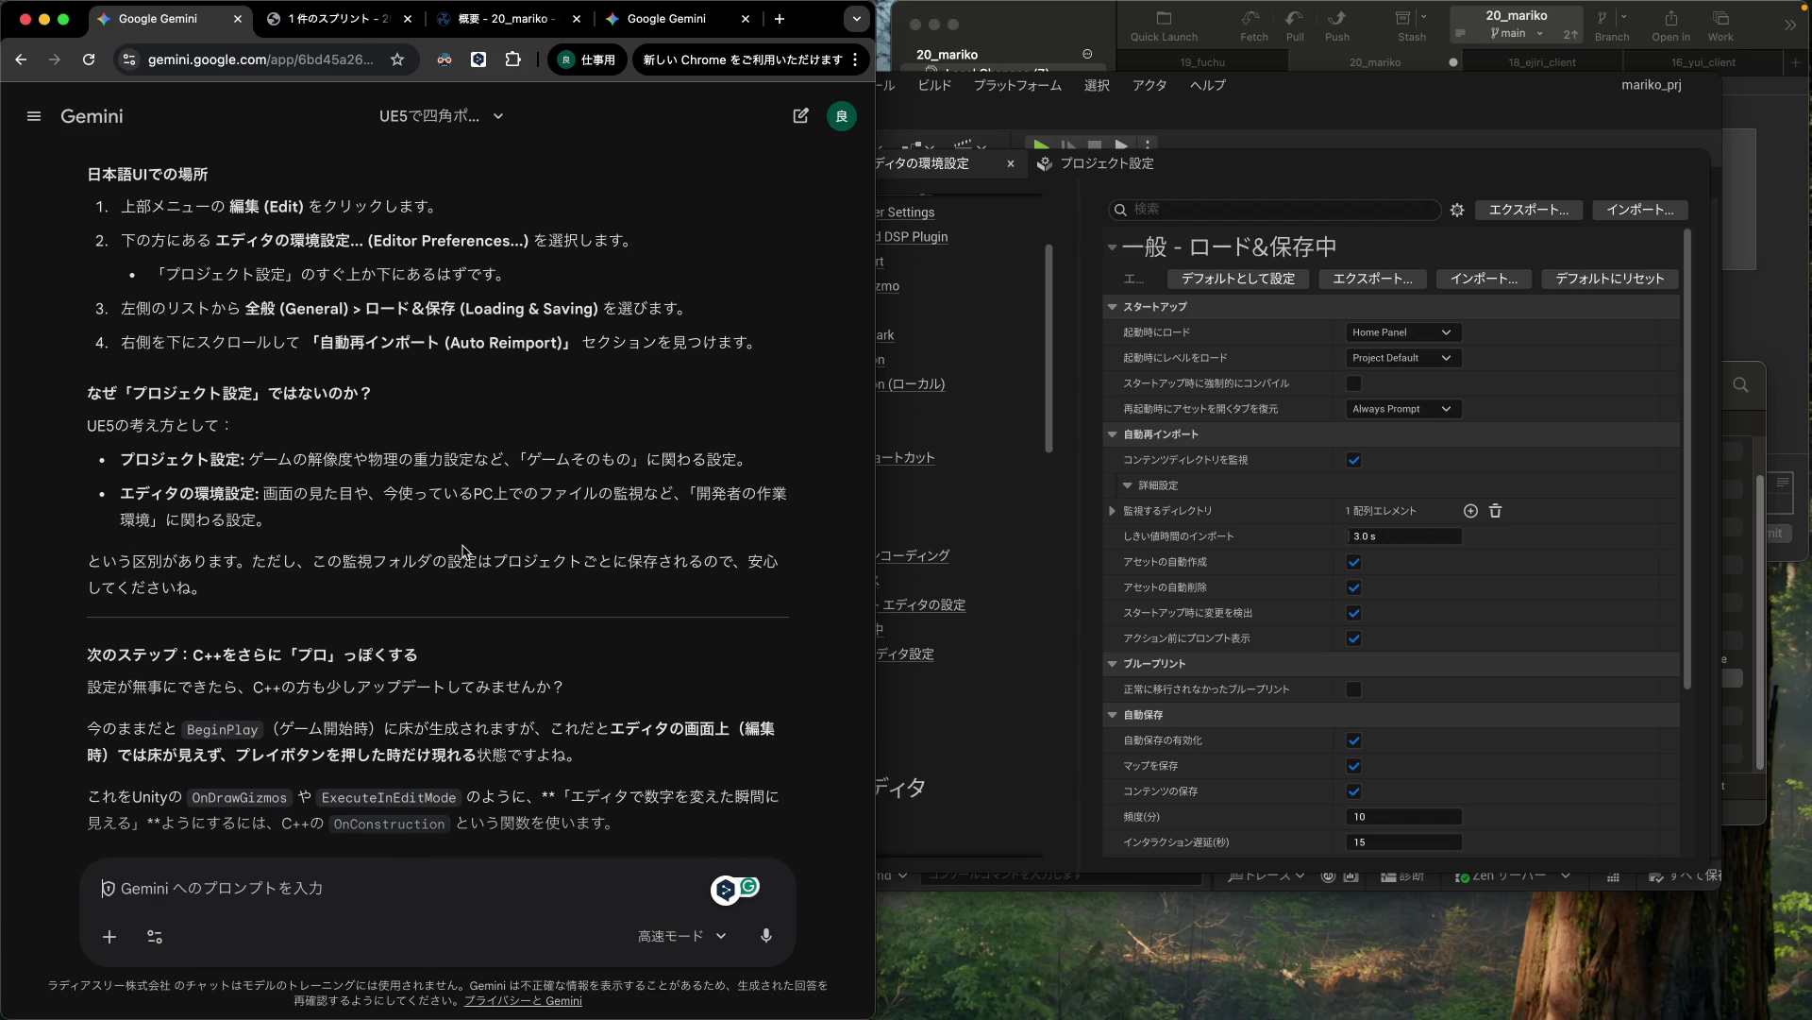
scroll(434, 624, down, 4)
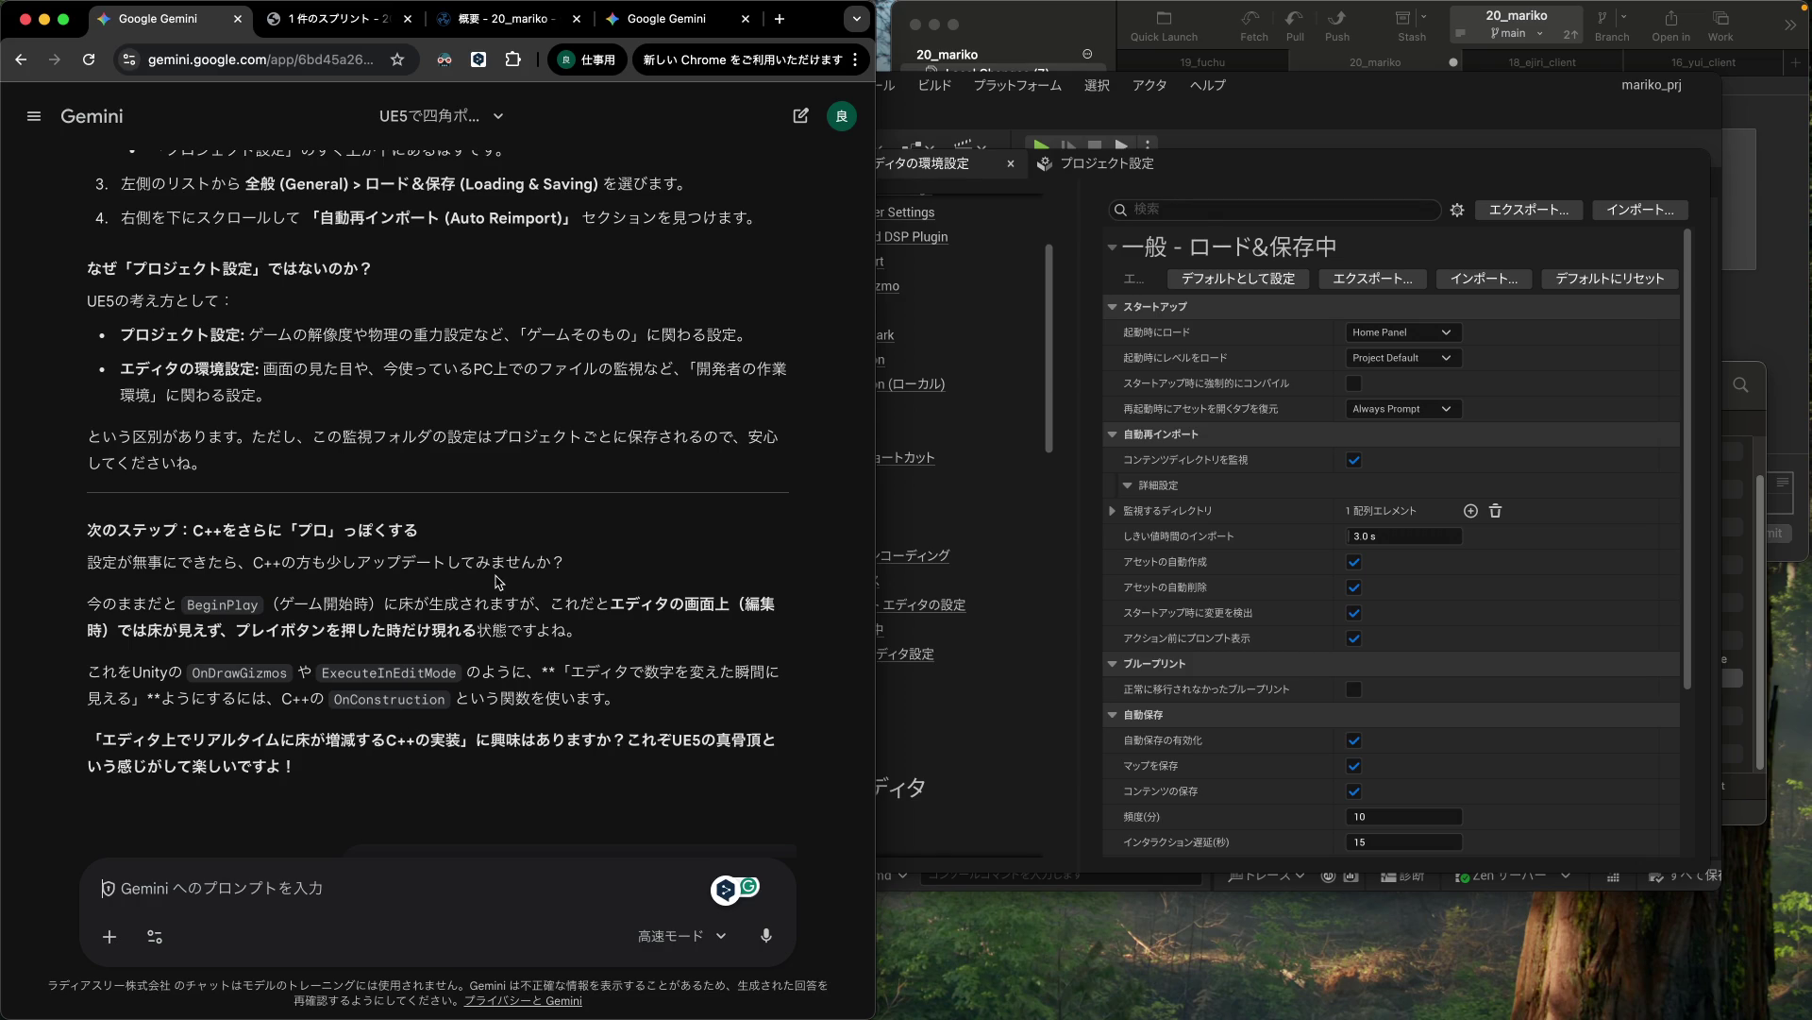
scroll(495, 575, up, 3)
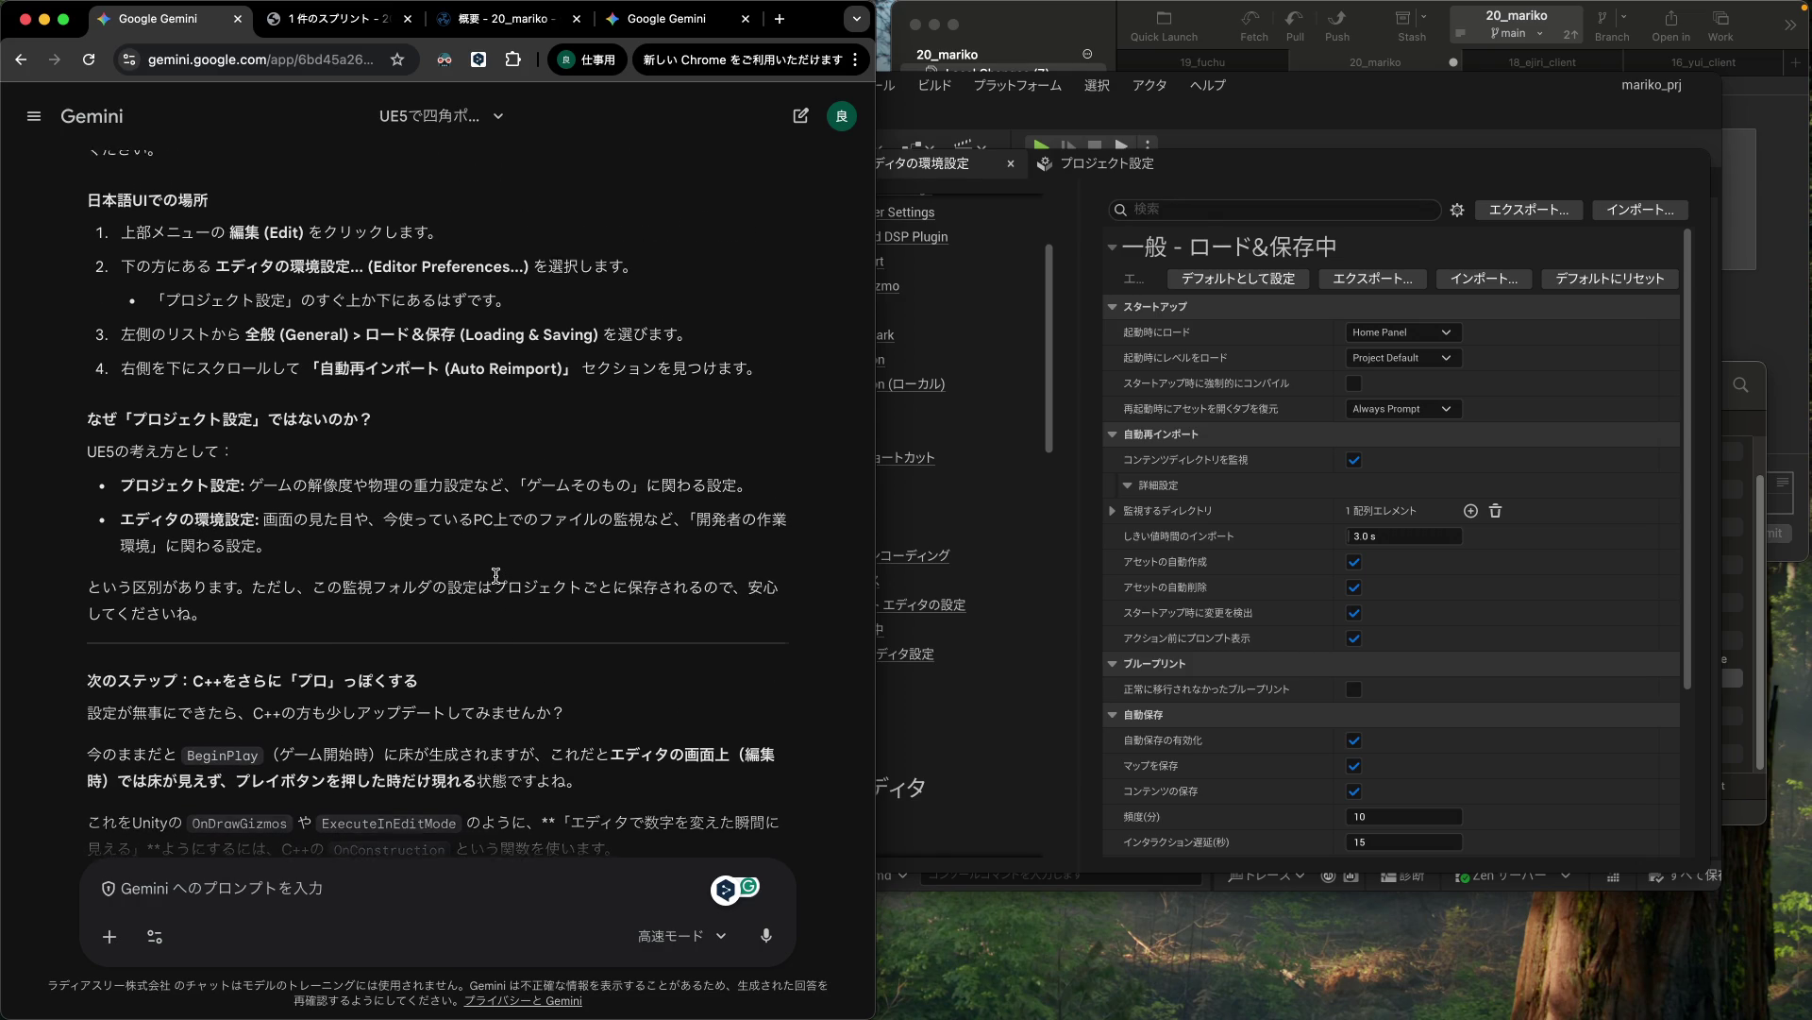
scroll(495, 575, down, 3)
scroll(498, 579, up, 6)
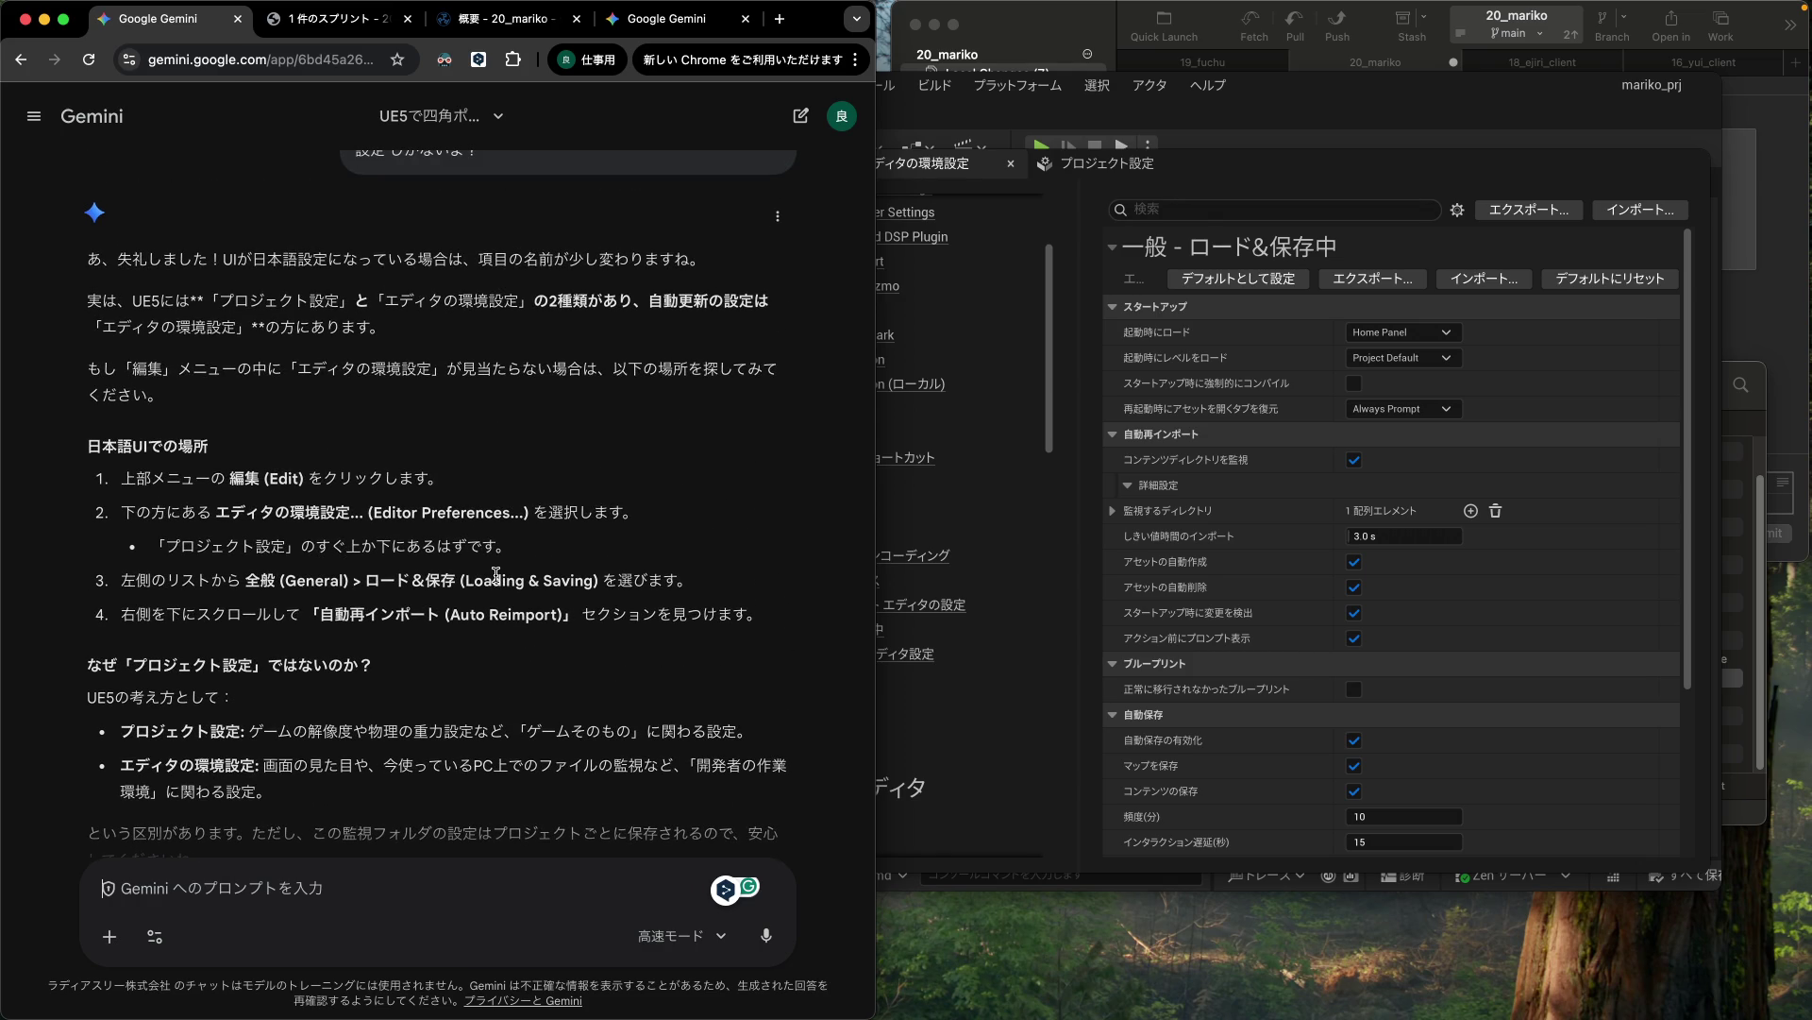
scroll(497, 577, up, 6)
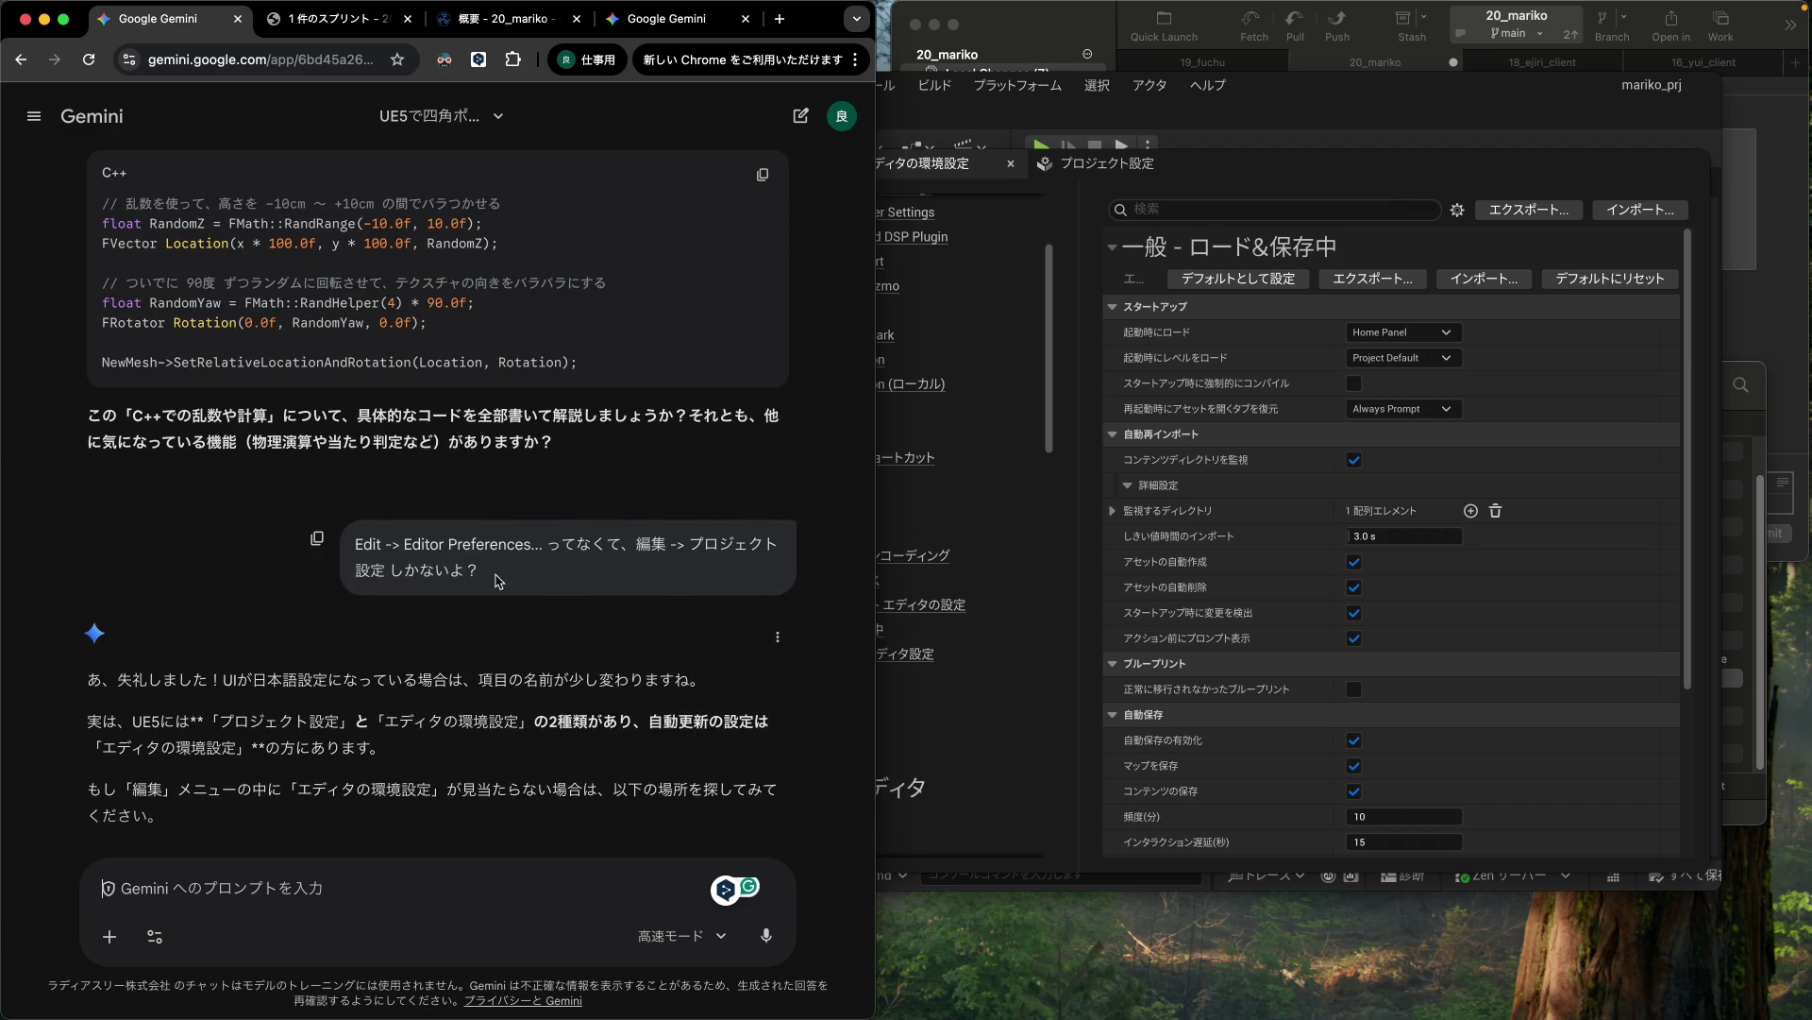
scroll(498, 579, up, 2)
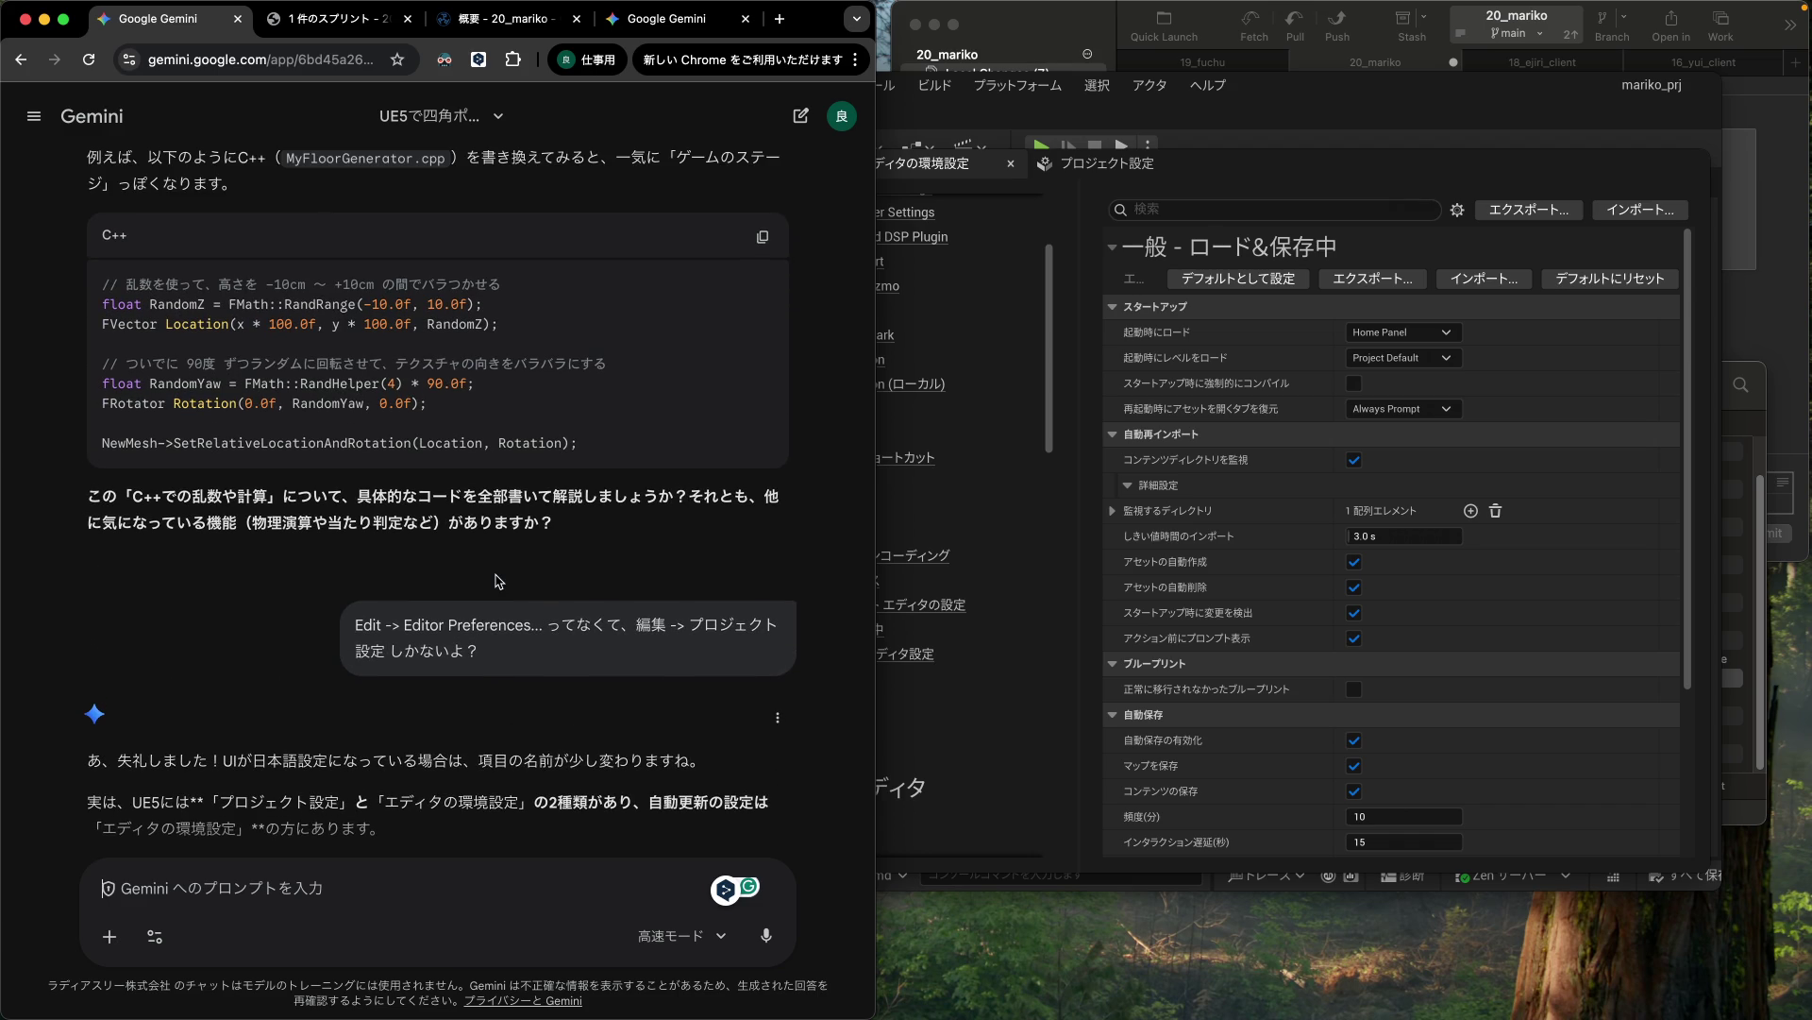
scroll(498, 579, up, 2)
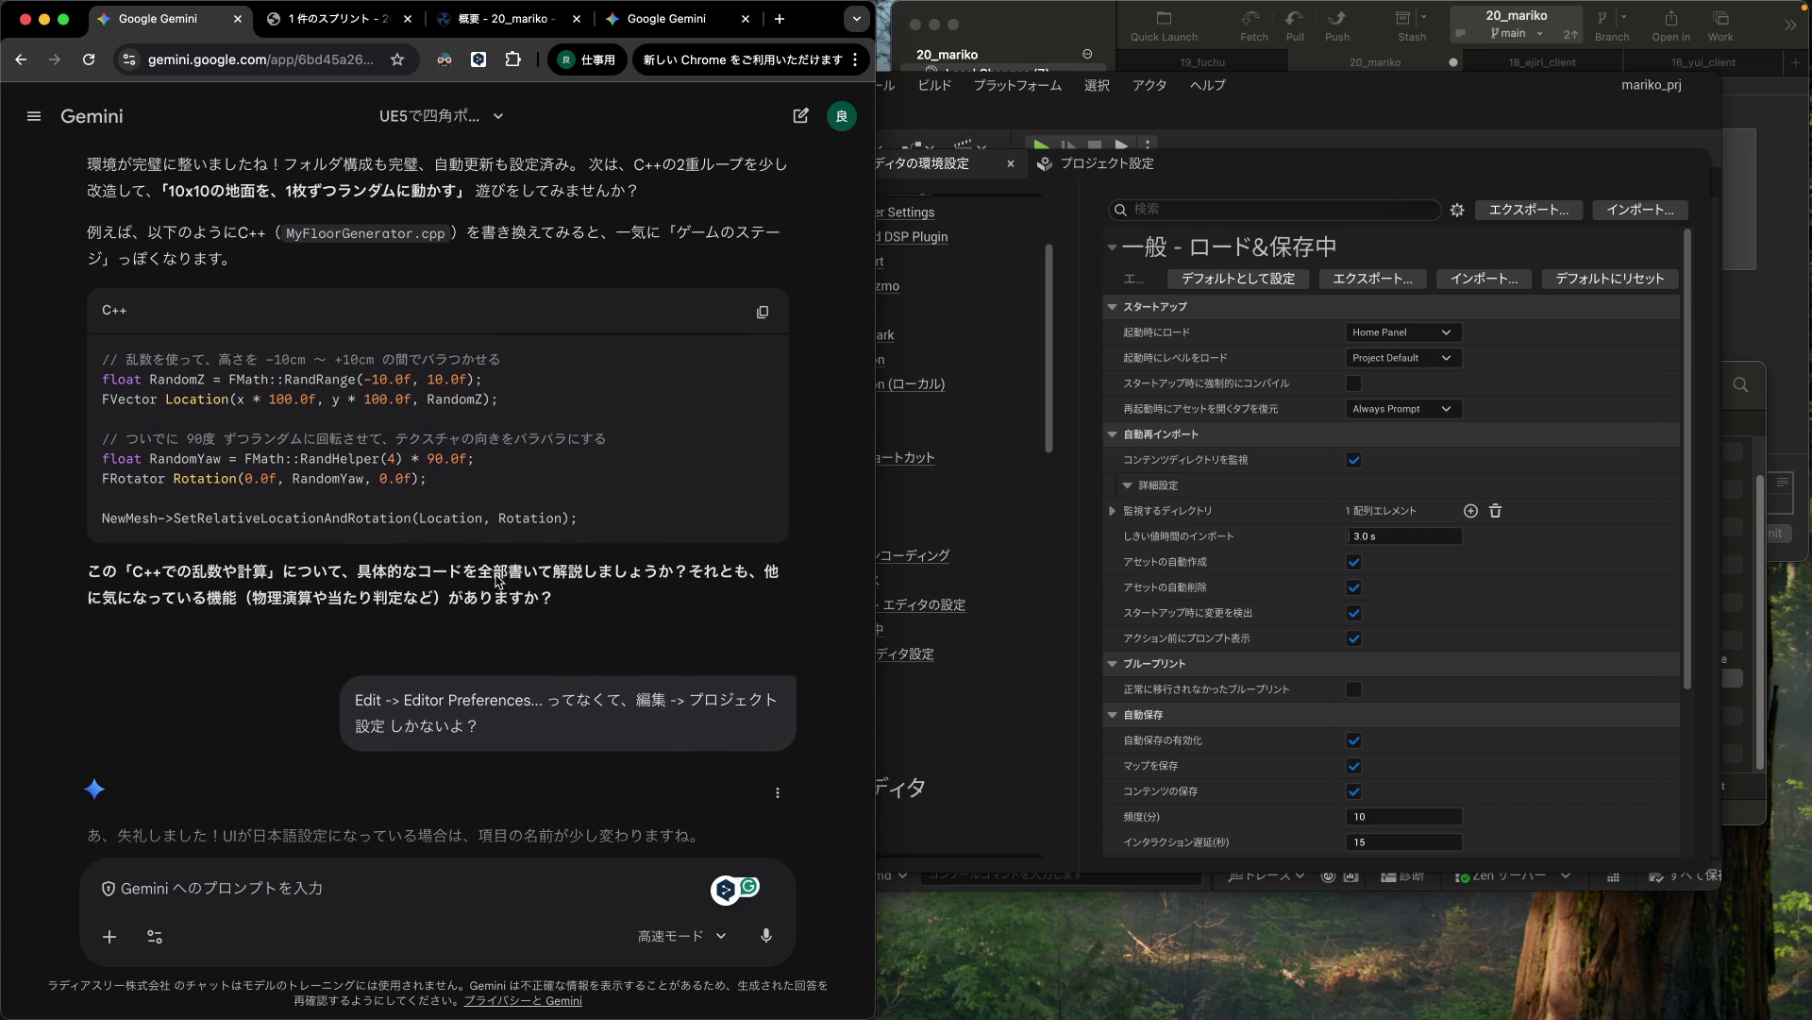
scroll(496, 575, up, 1)
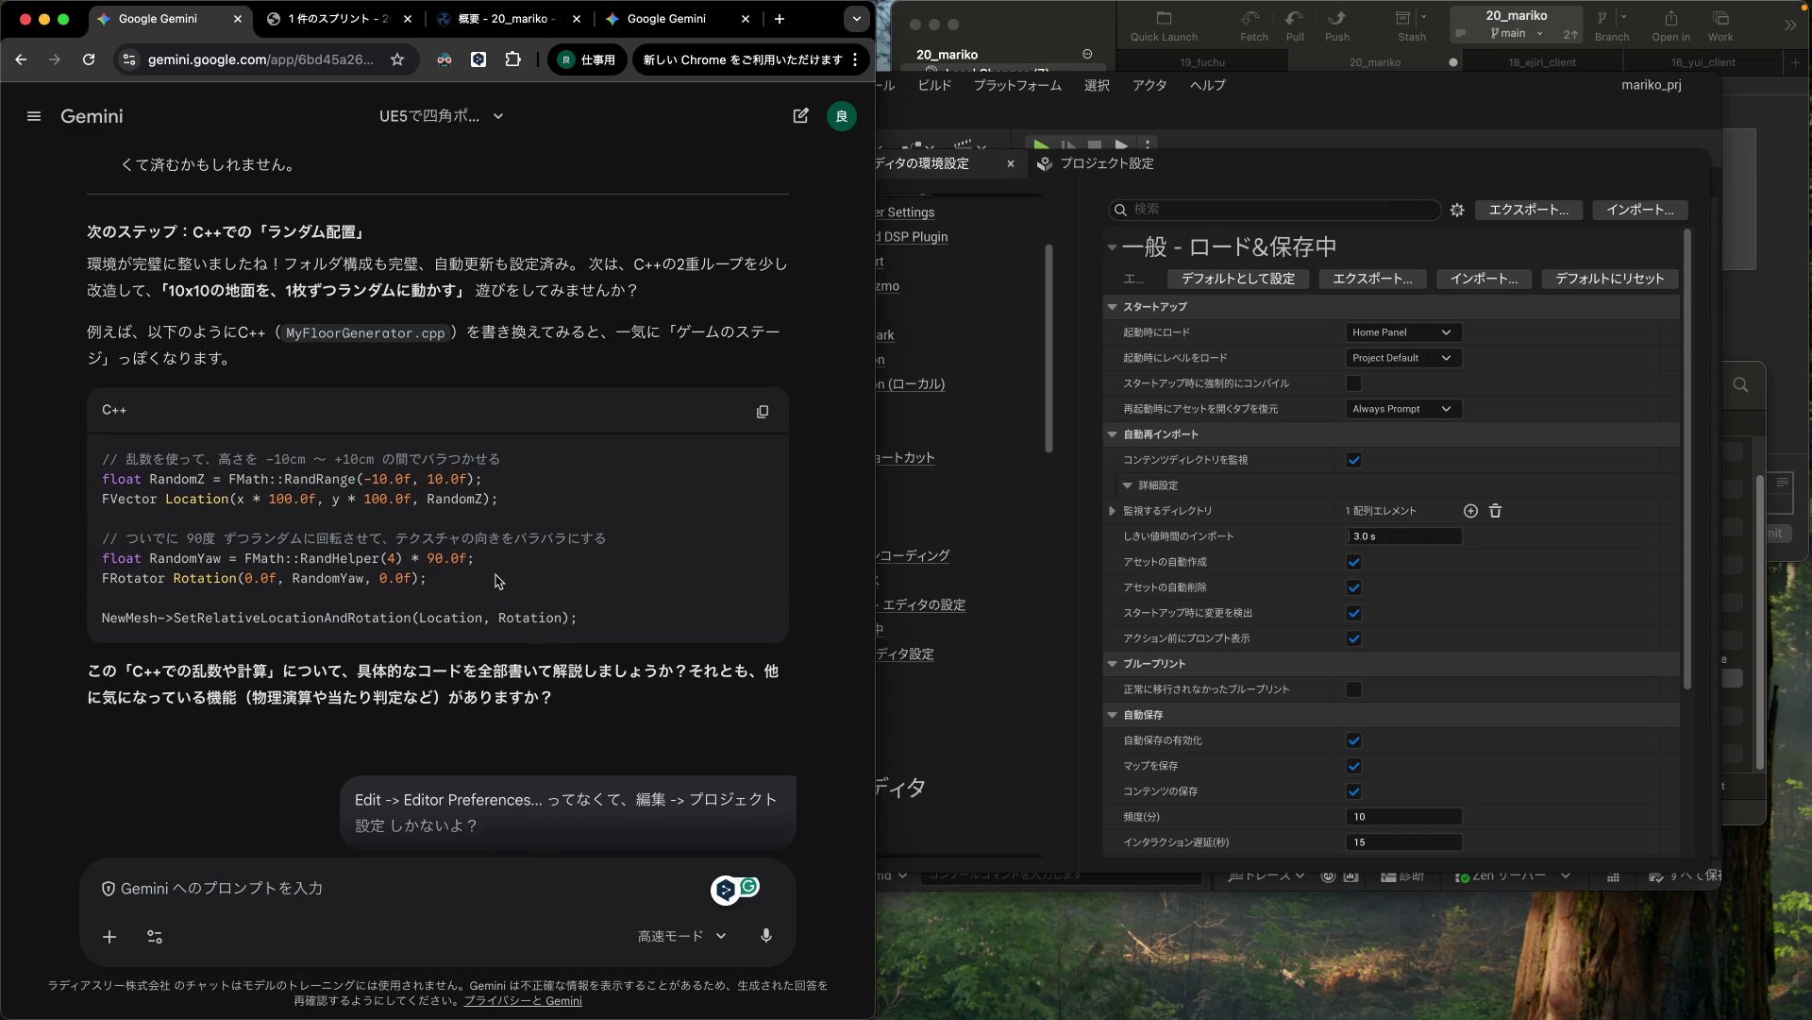
scroll(497, 580, up, 1)
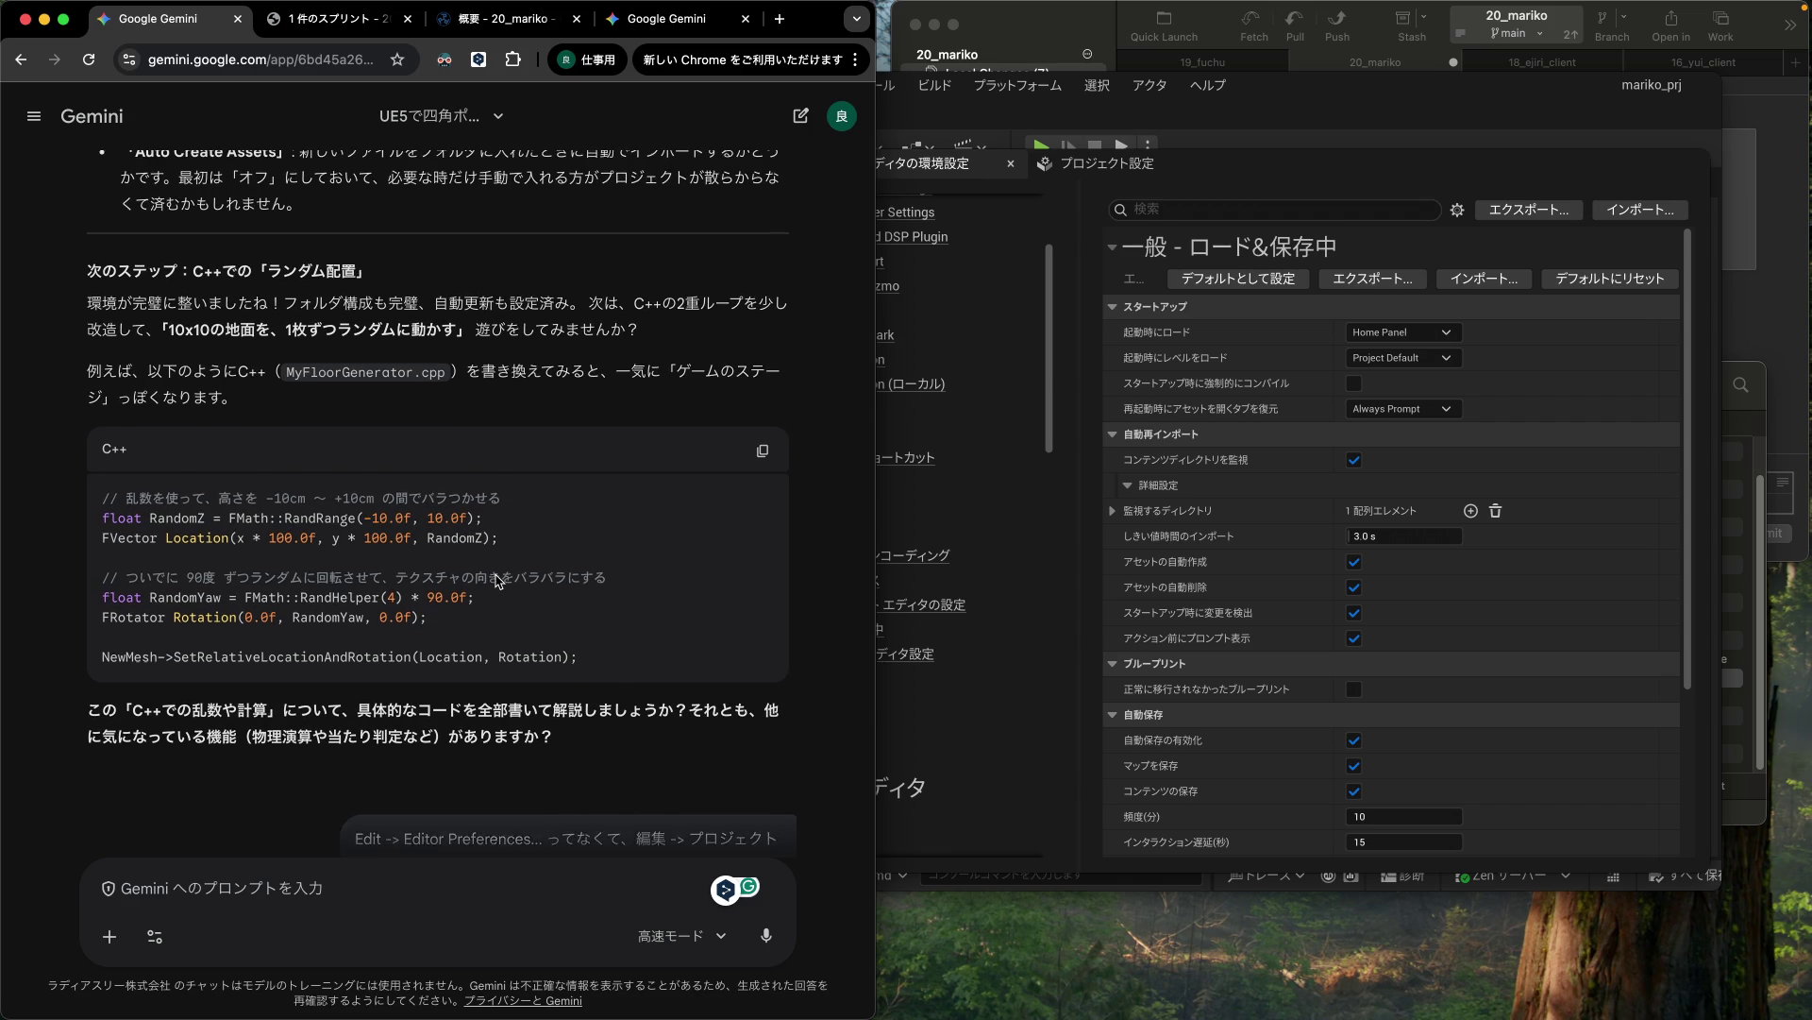
scroll(498, 579, up, 1)
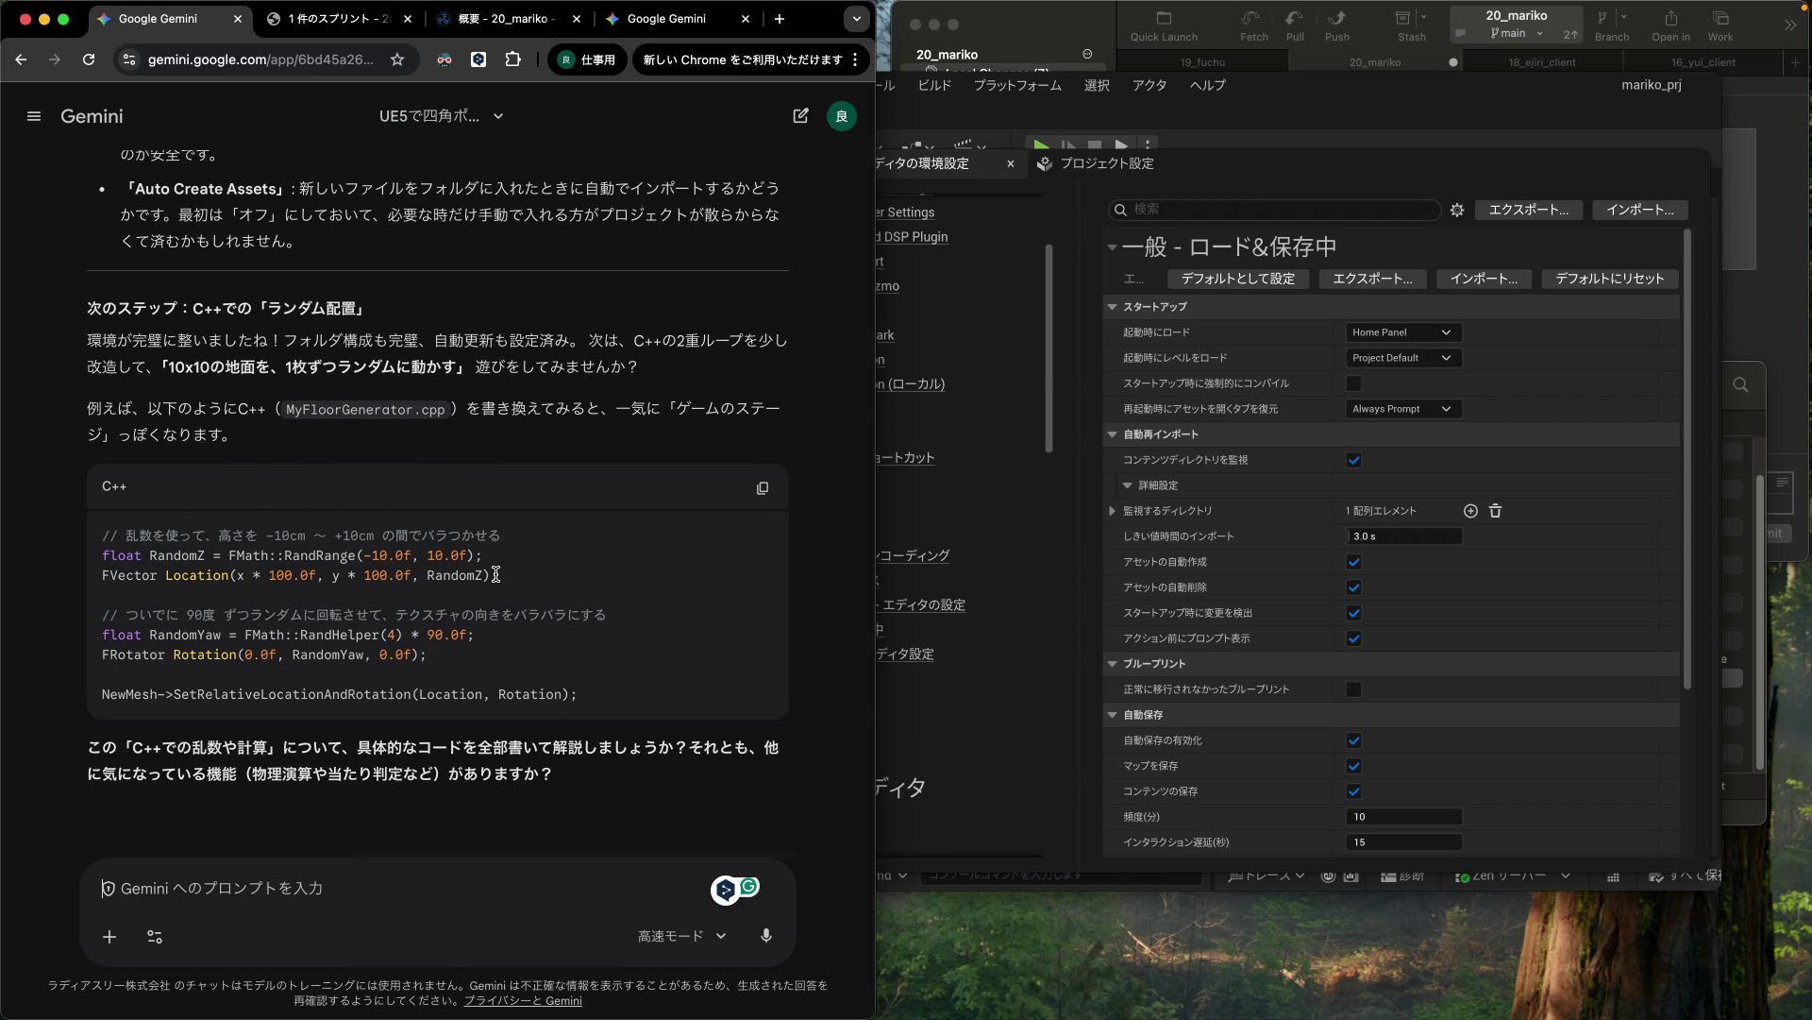
scroll(496, 575, up, 2)
scroll(498, 578, up, 2)
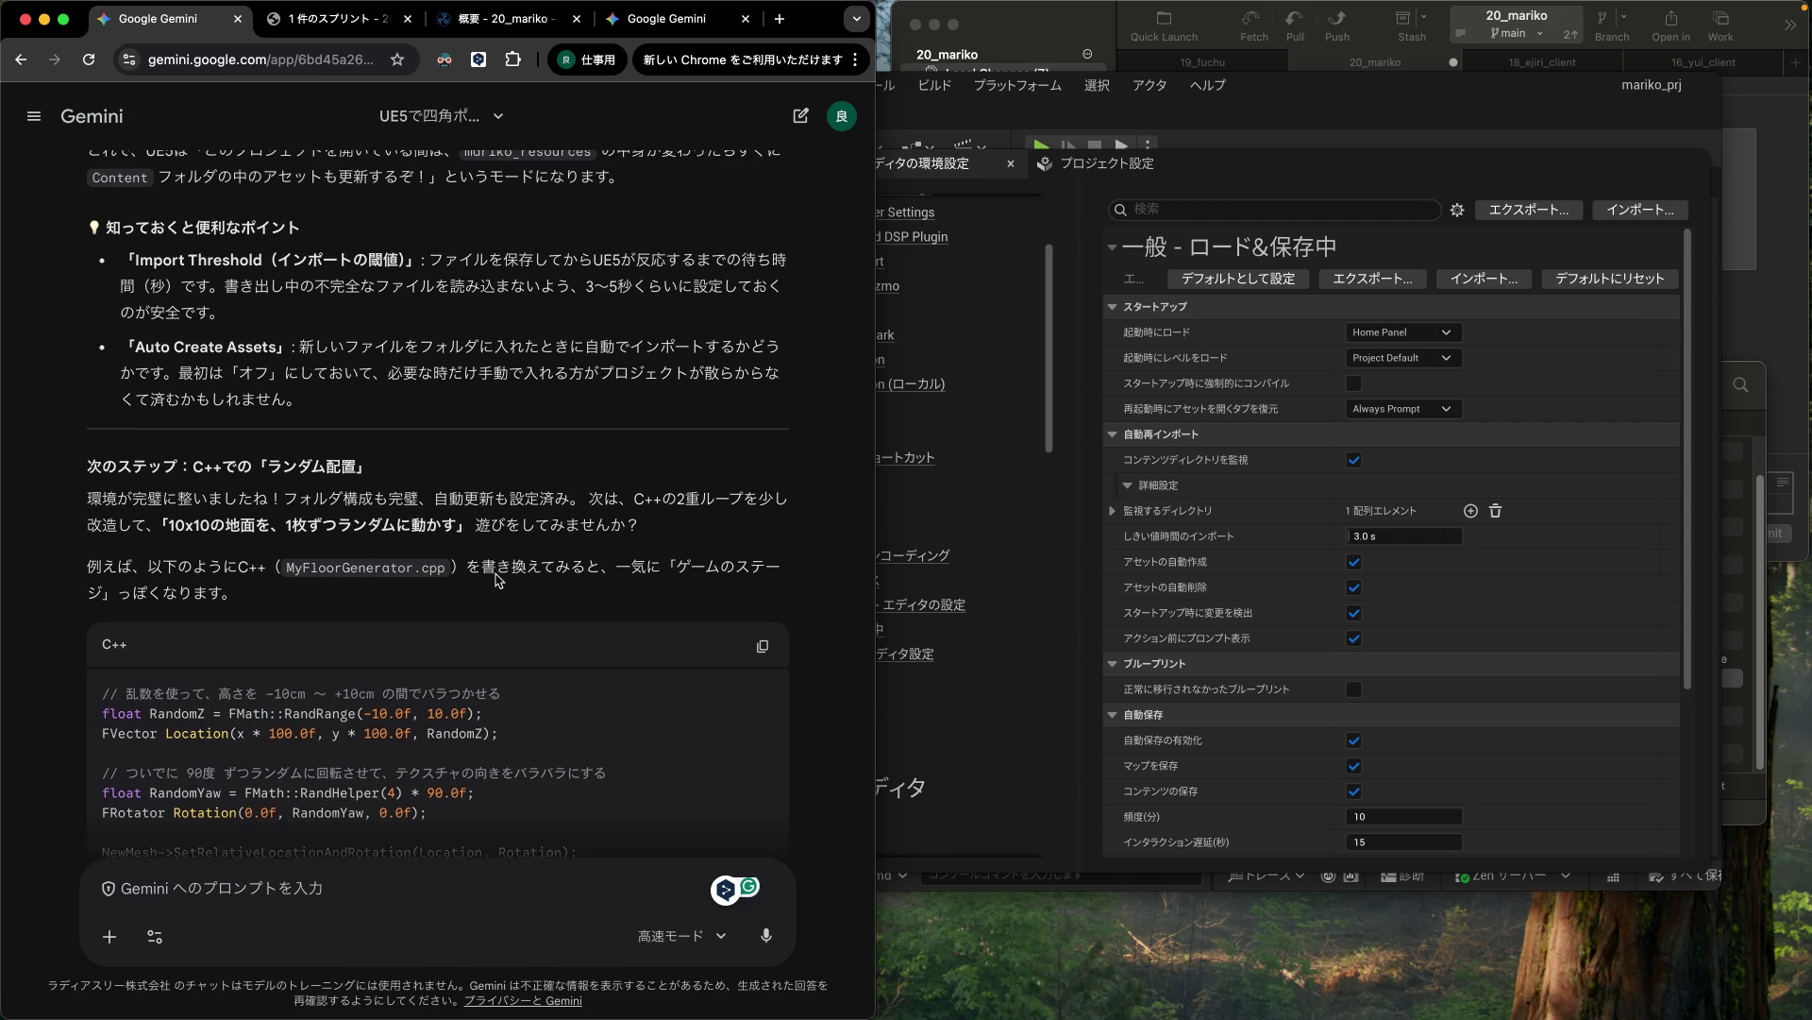
scroll(498, 579, up, 3)
scroll(498, 580, up, 6)
scroll(498, 580, up, 1)
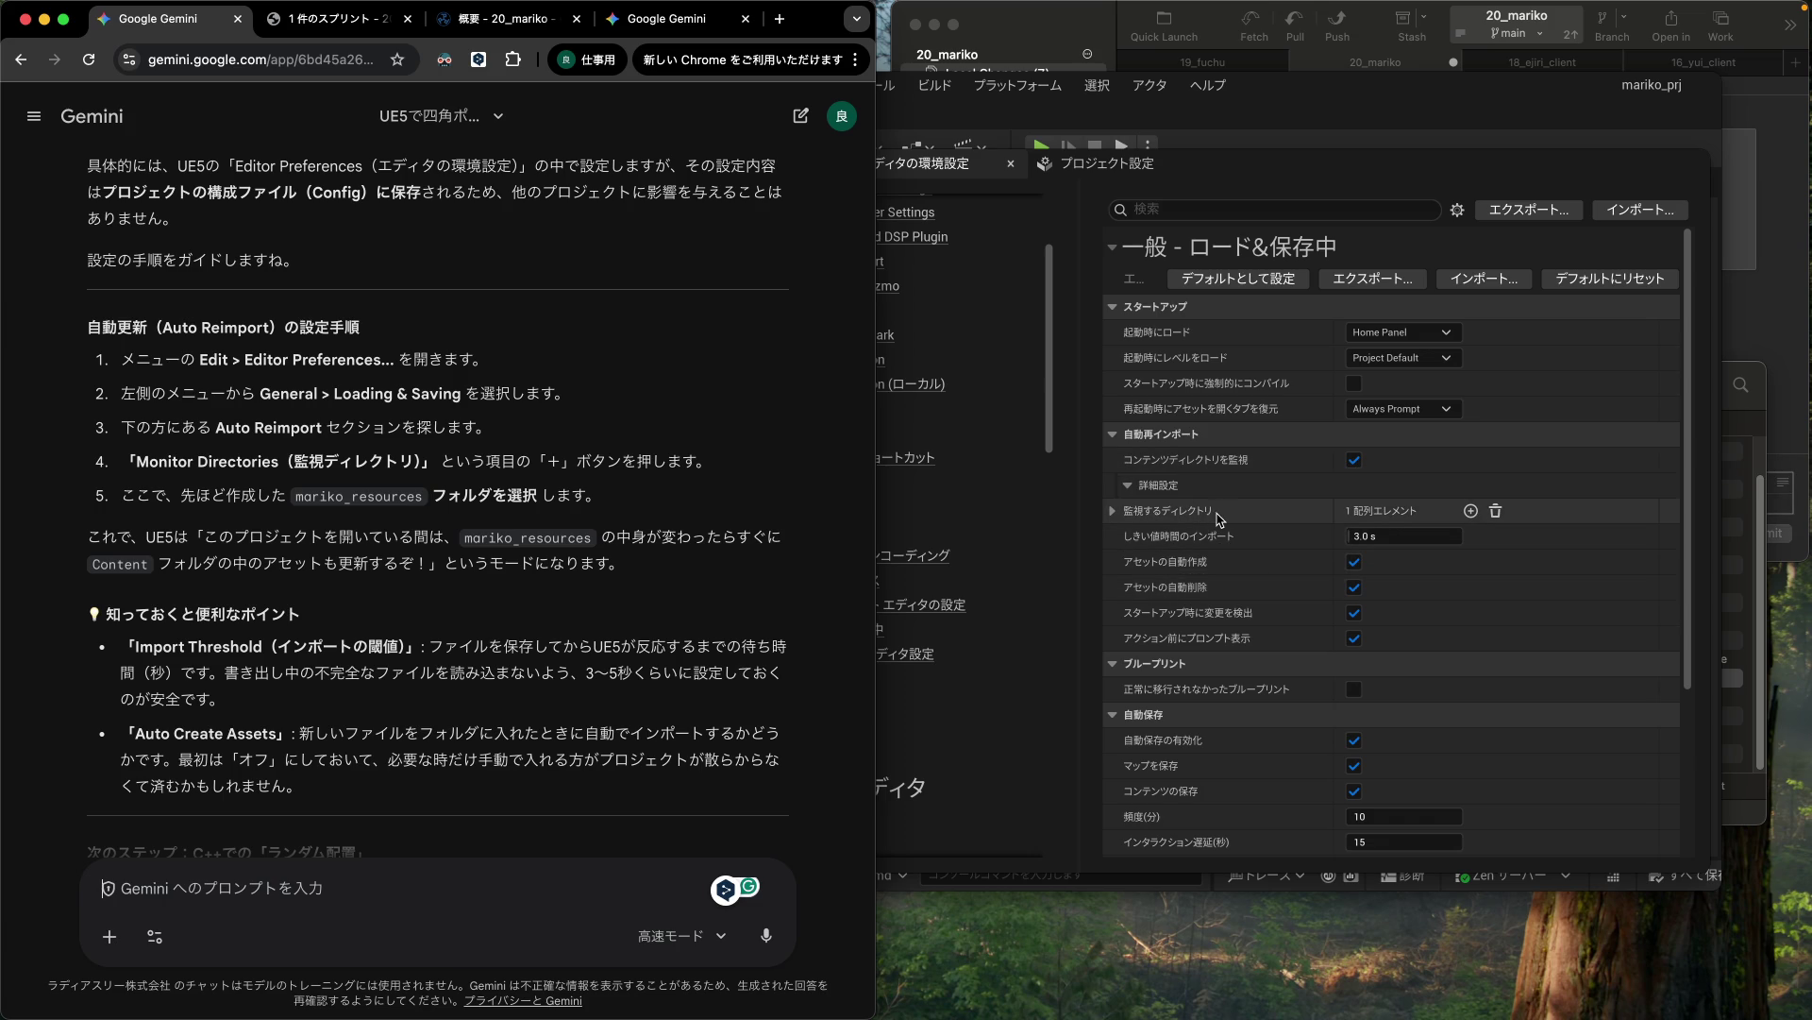
Step: Add index [1] to the Auto Reimport Monitor Directories list
click(1470, 512)
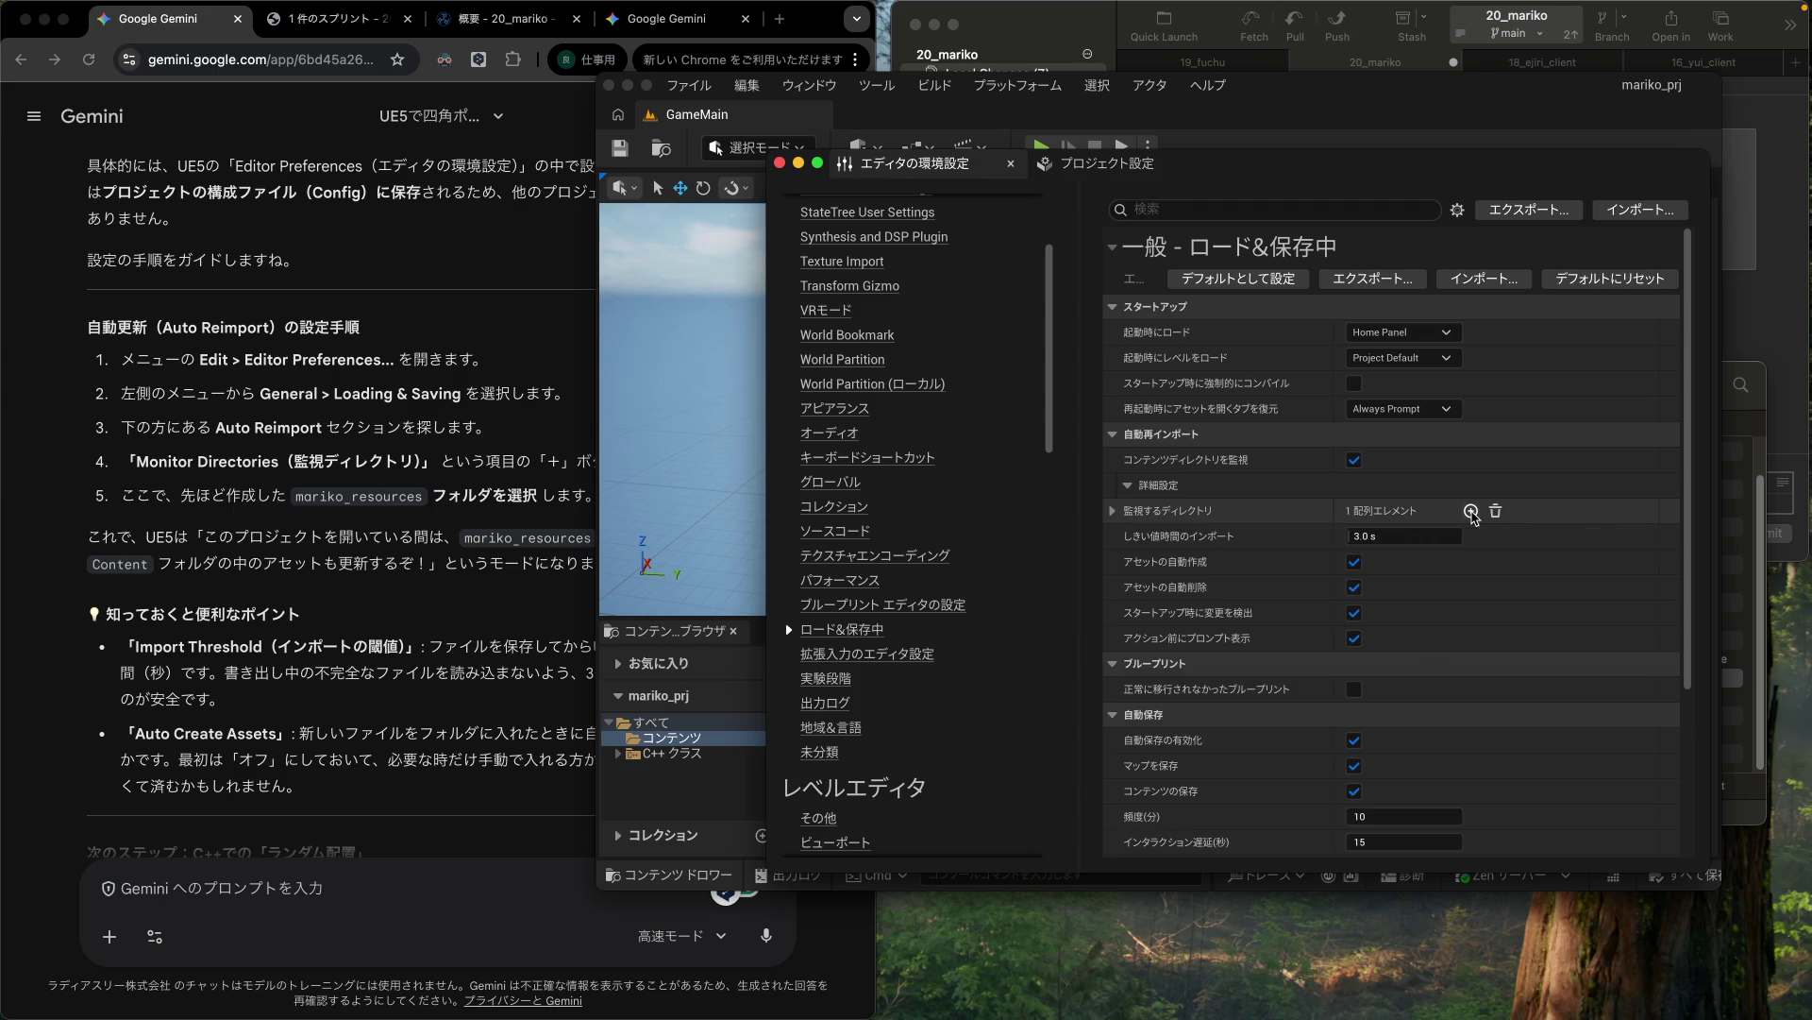
click(1471, 512)
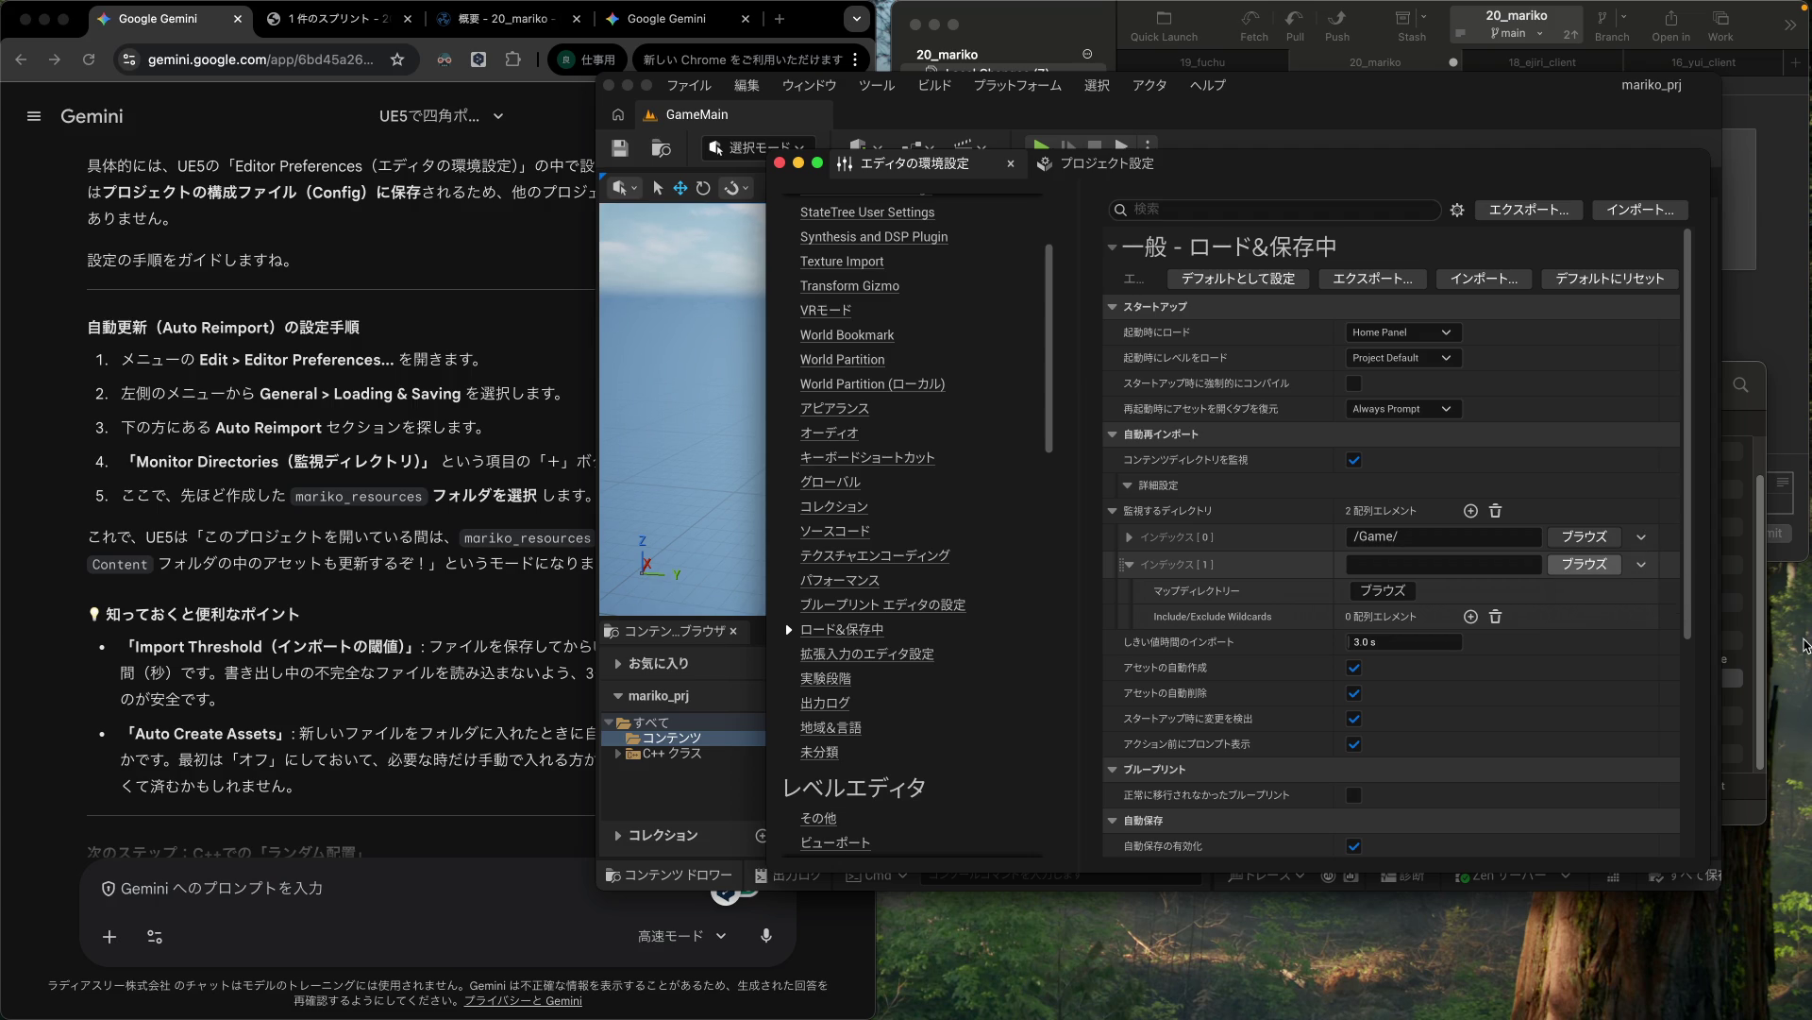
Step: Browse index [1] to the mariko_resources folder and confirm it
click(1591, 569)
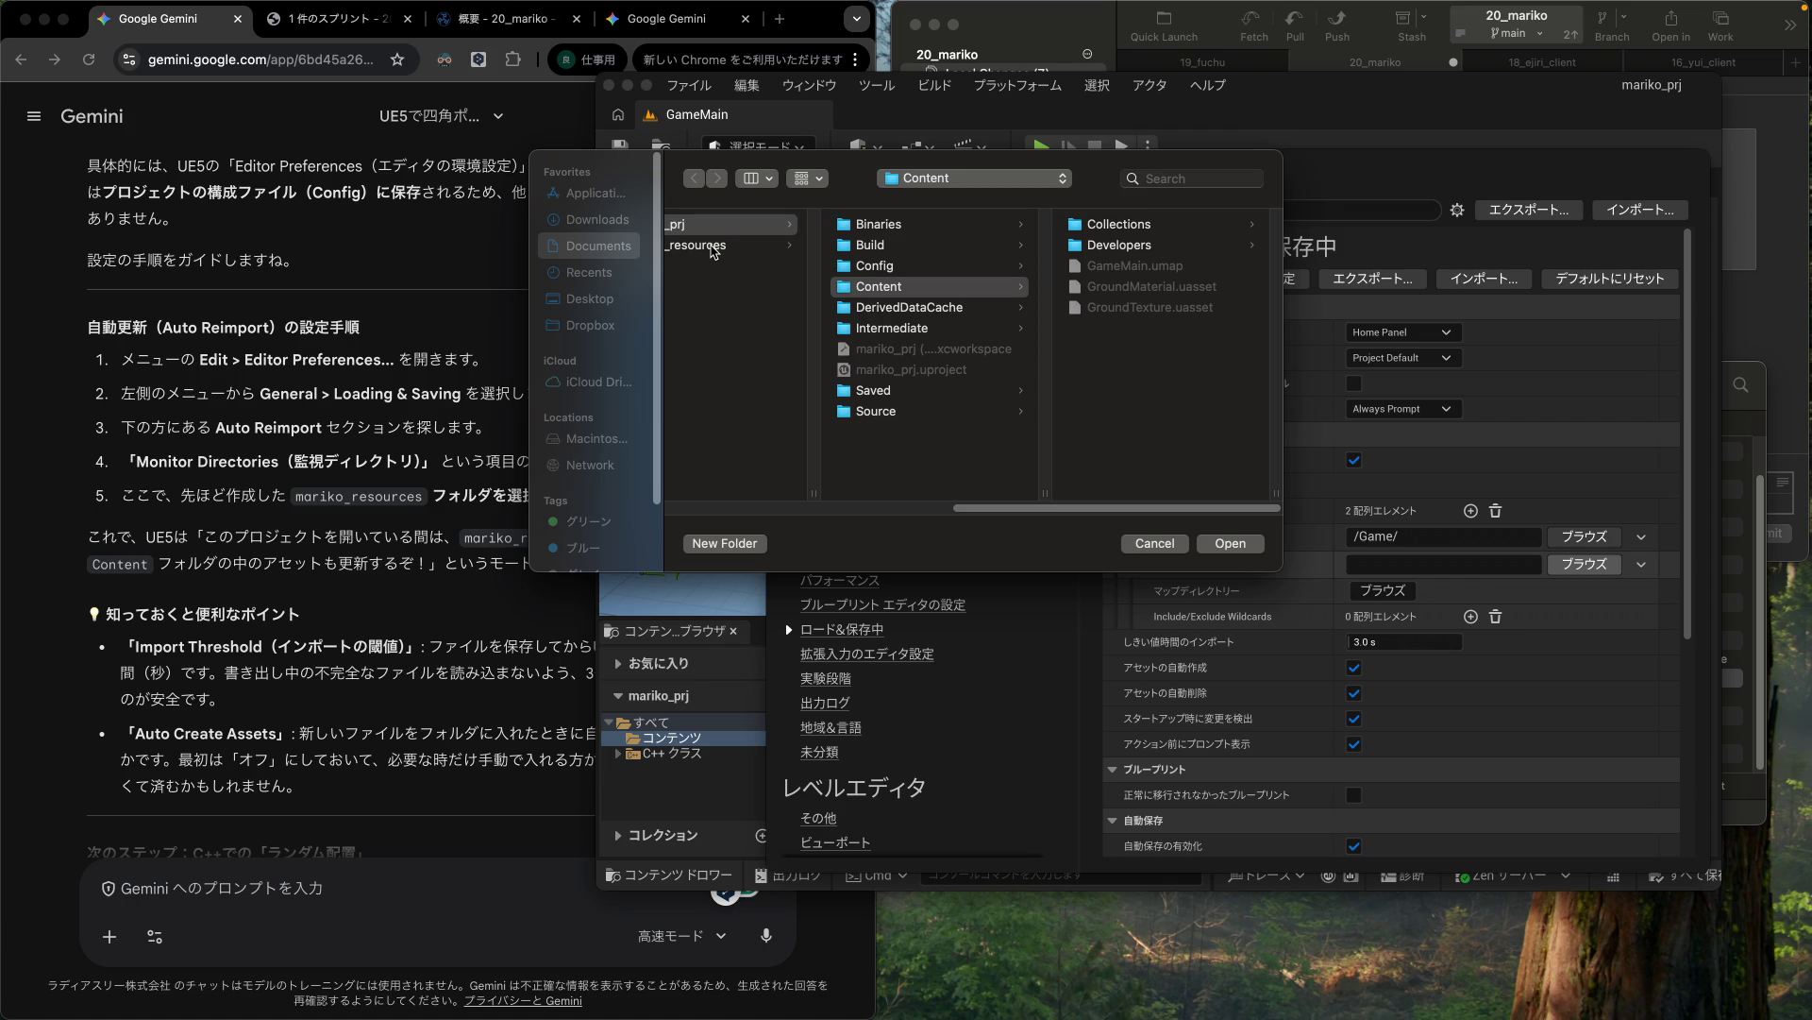
click(711, 247)
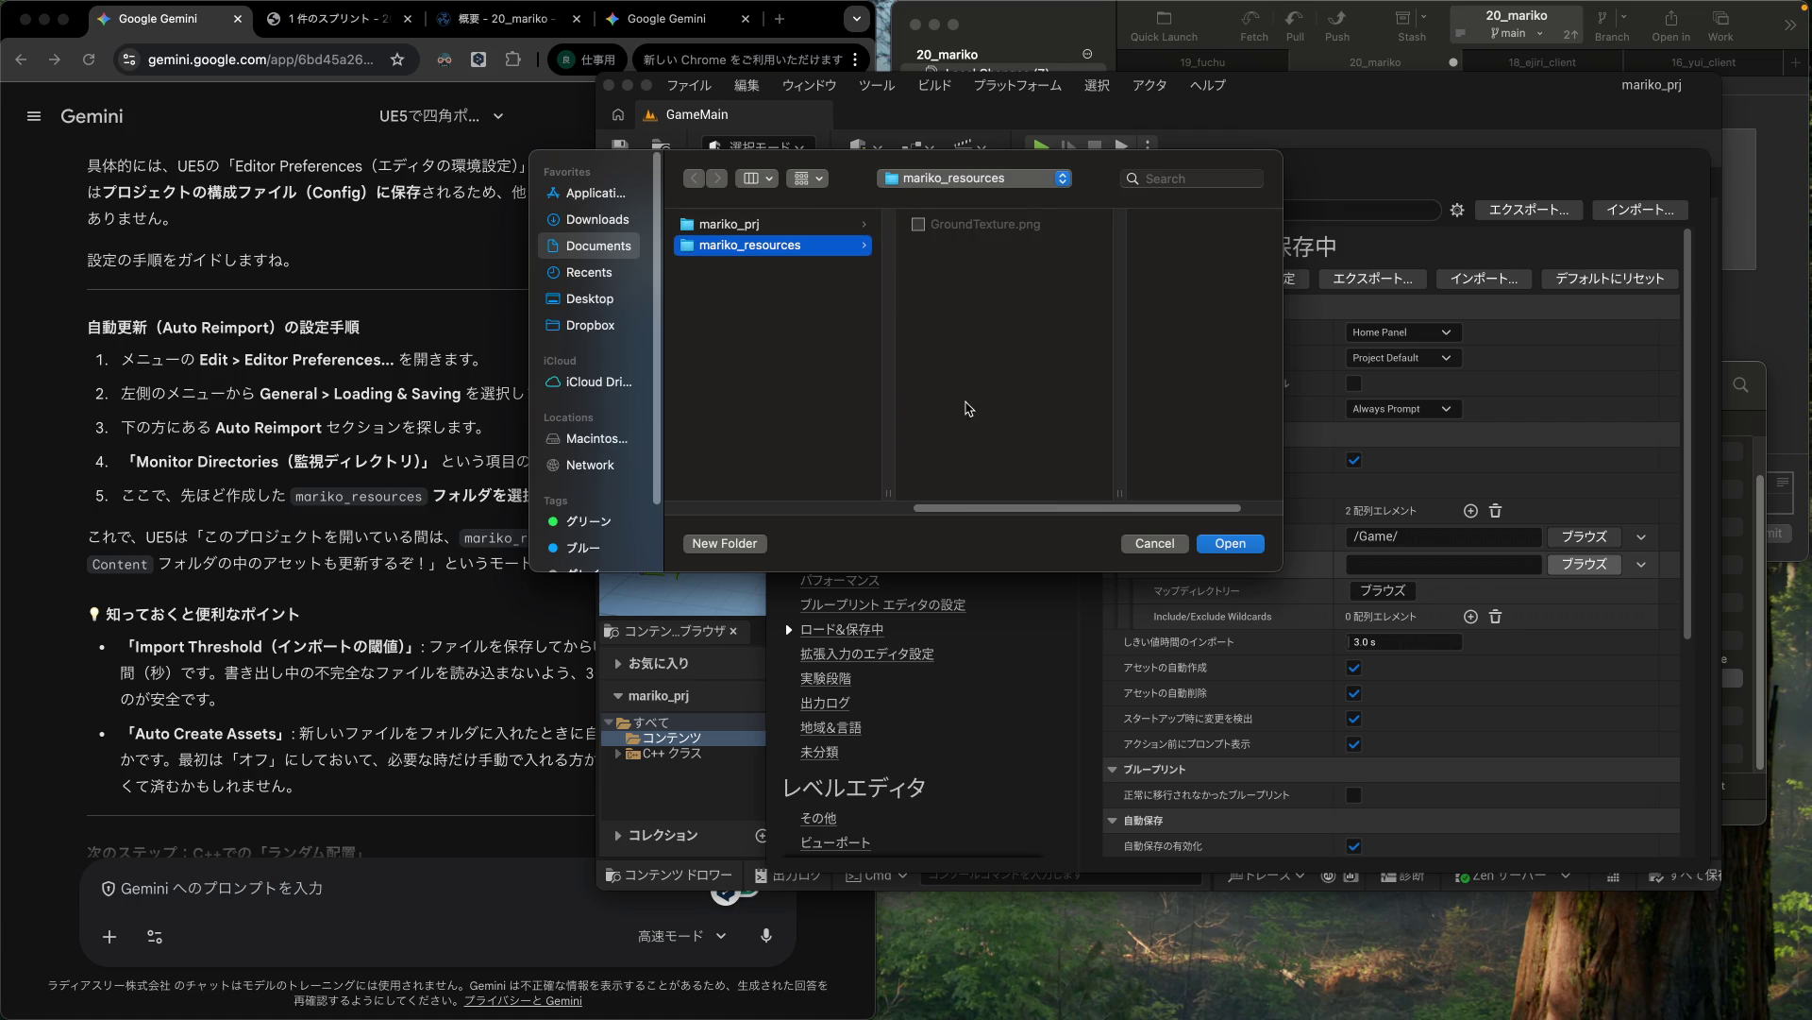
click(1213, 546)
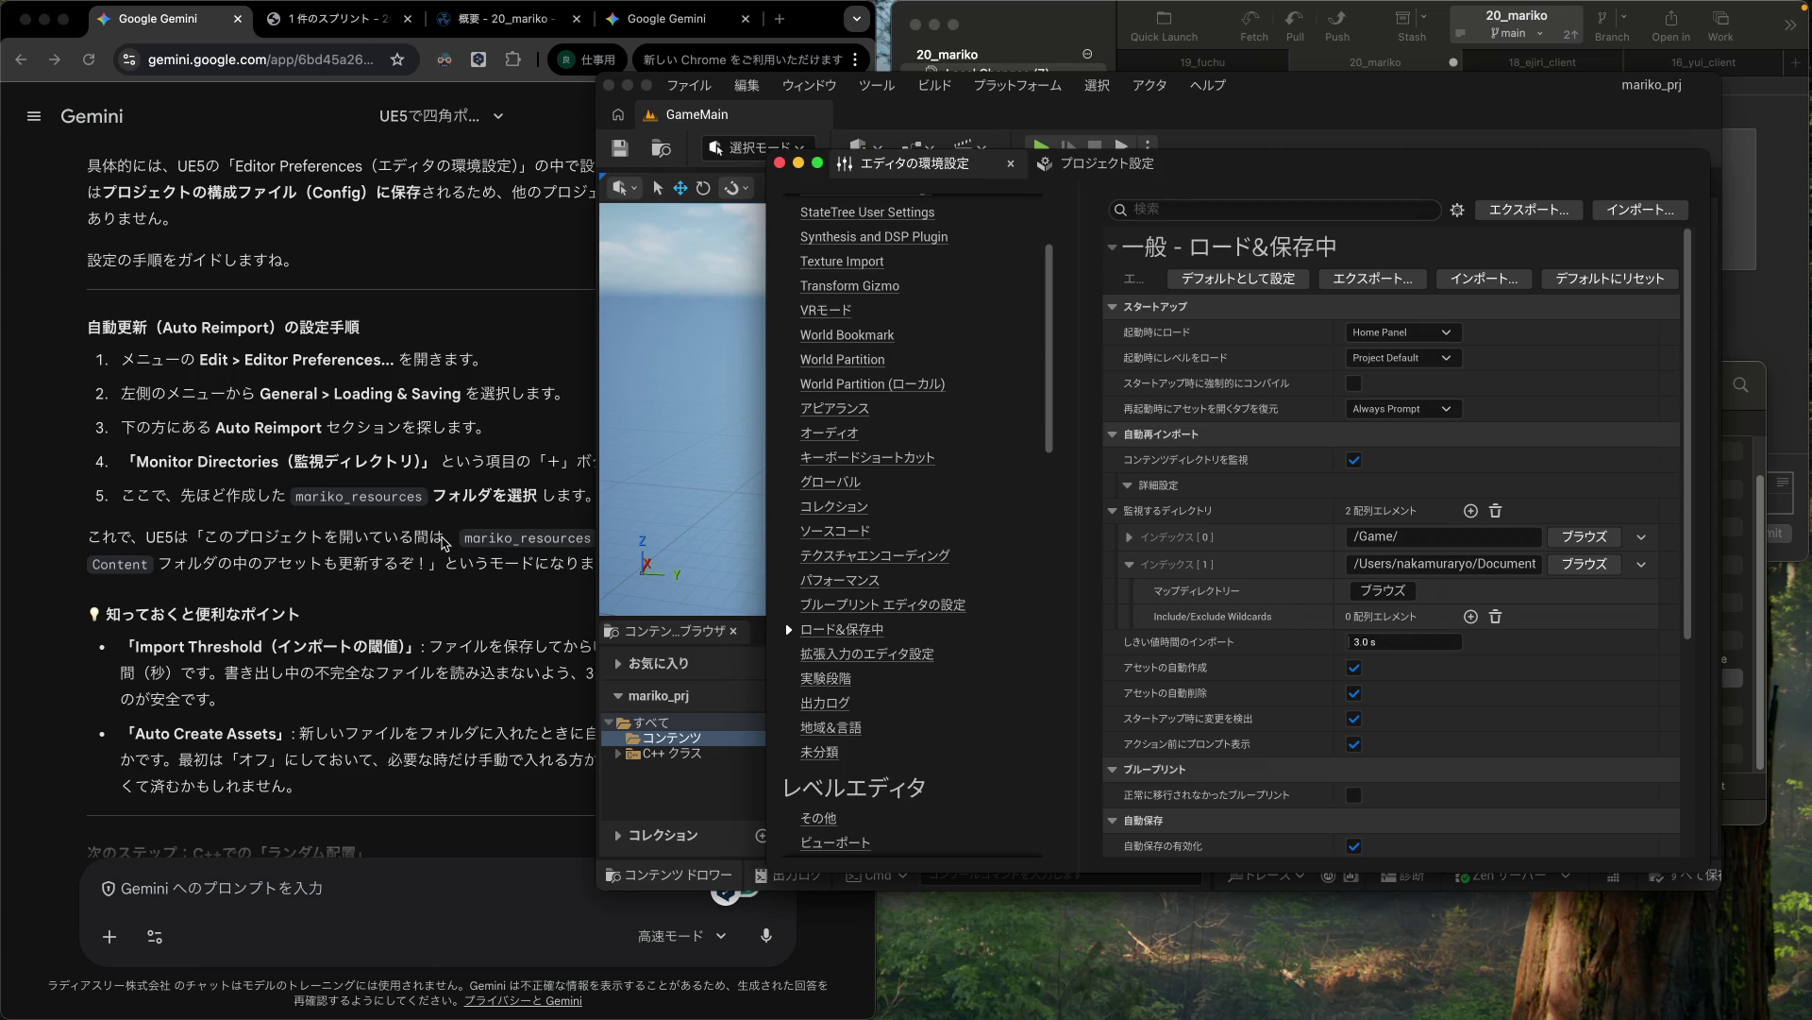
click(443, 543)
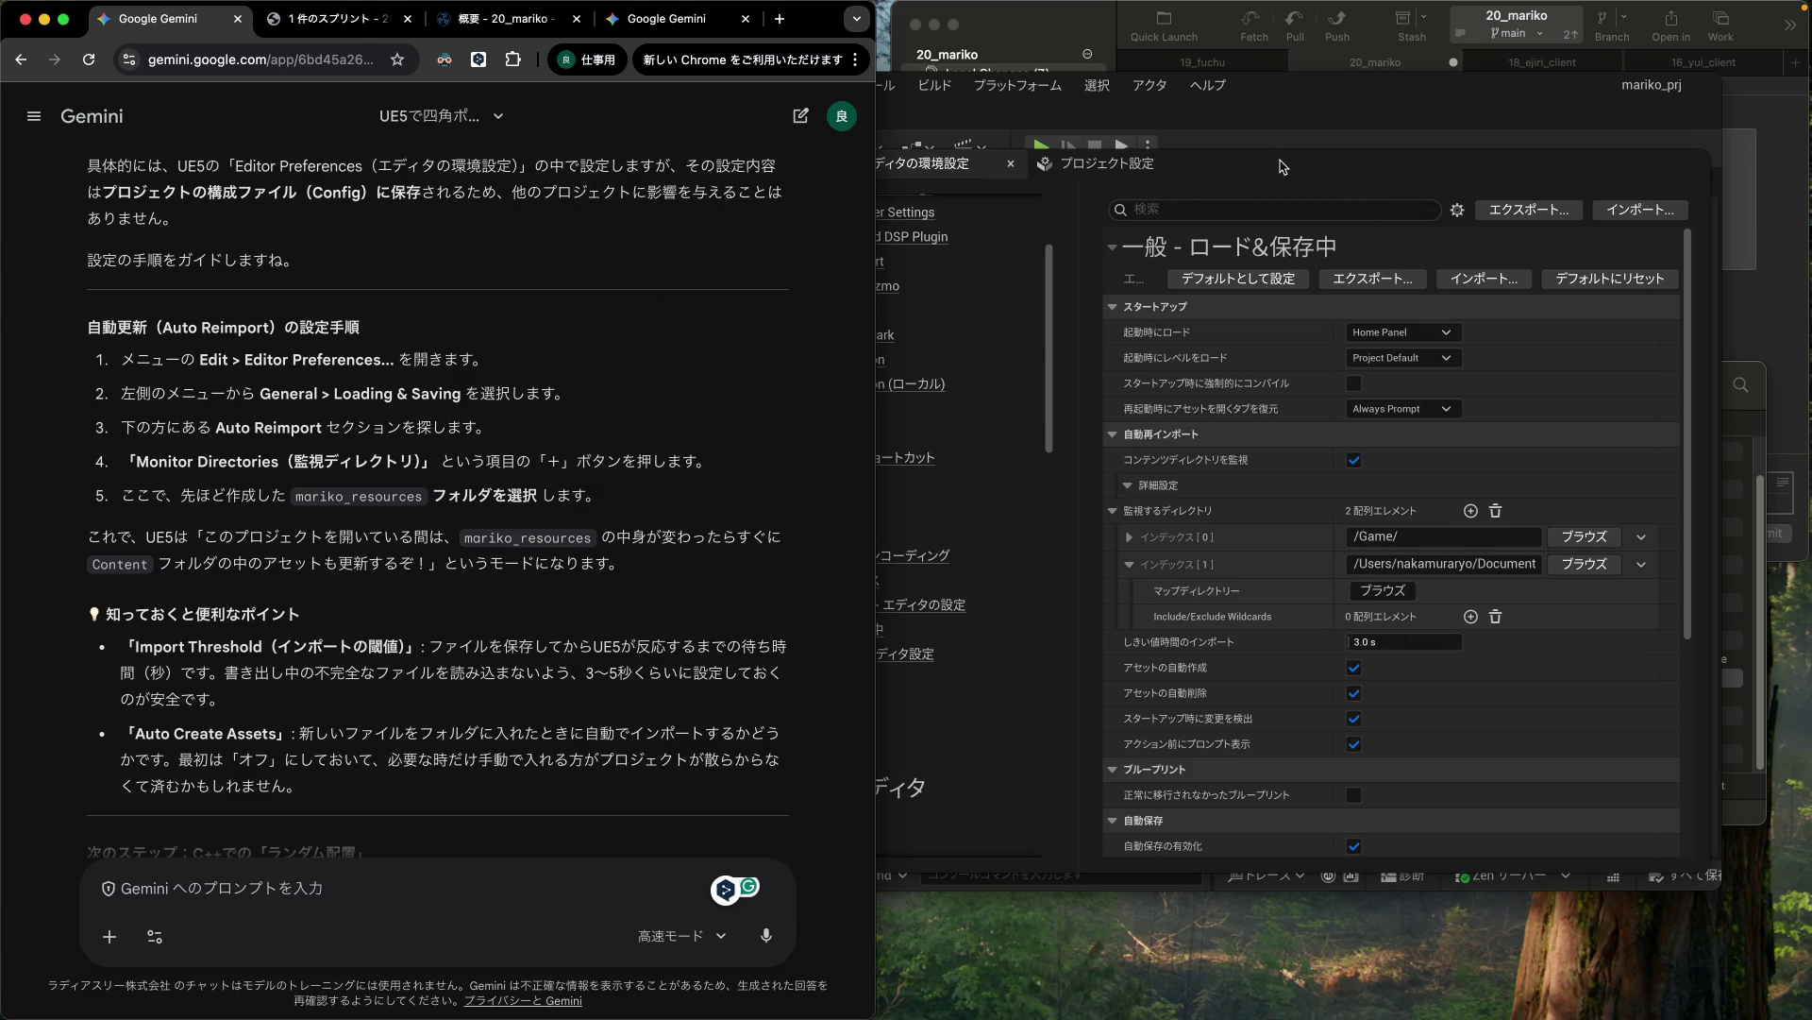
Step: Expand Loading & Saving's Auto Reimport settings to show the monitored directory entries
scroll(1377, 663, down, 5)
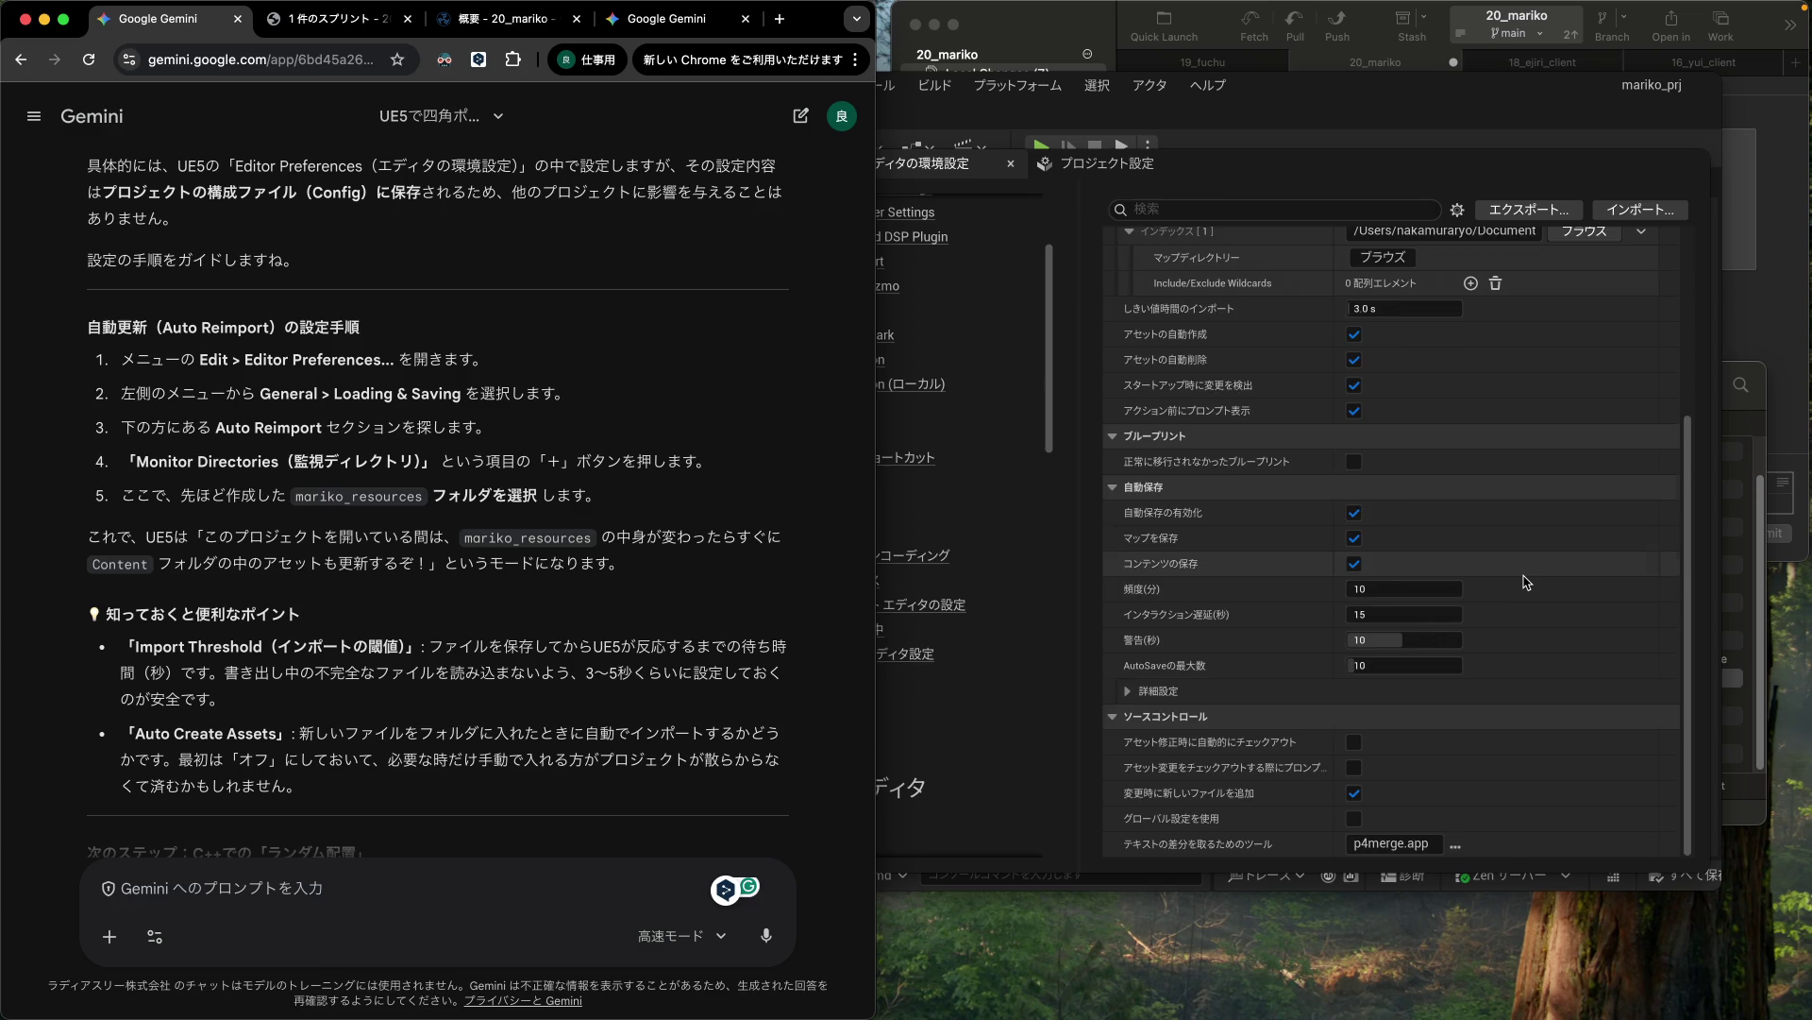
scroll(1526, 582, up, 5)
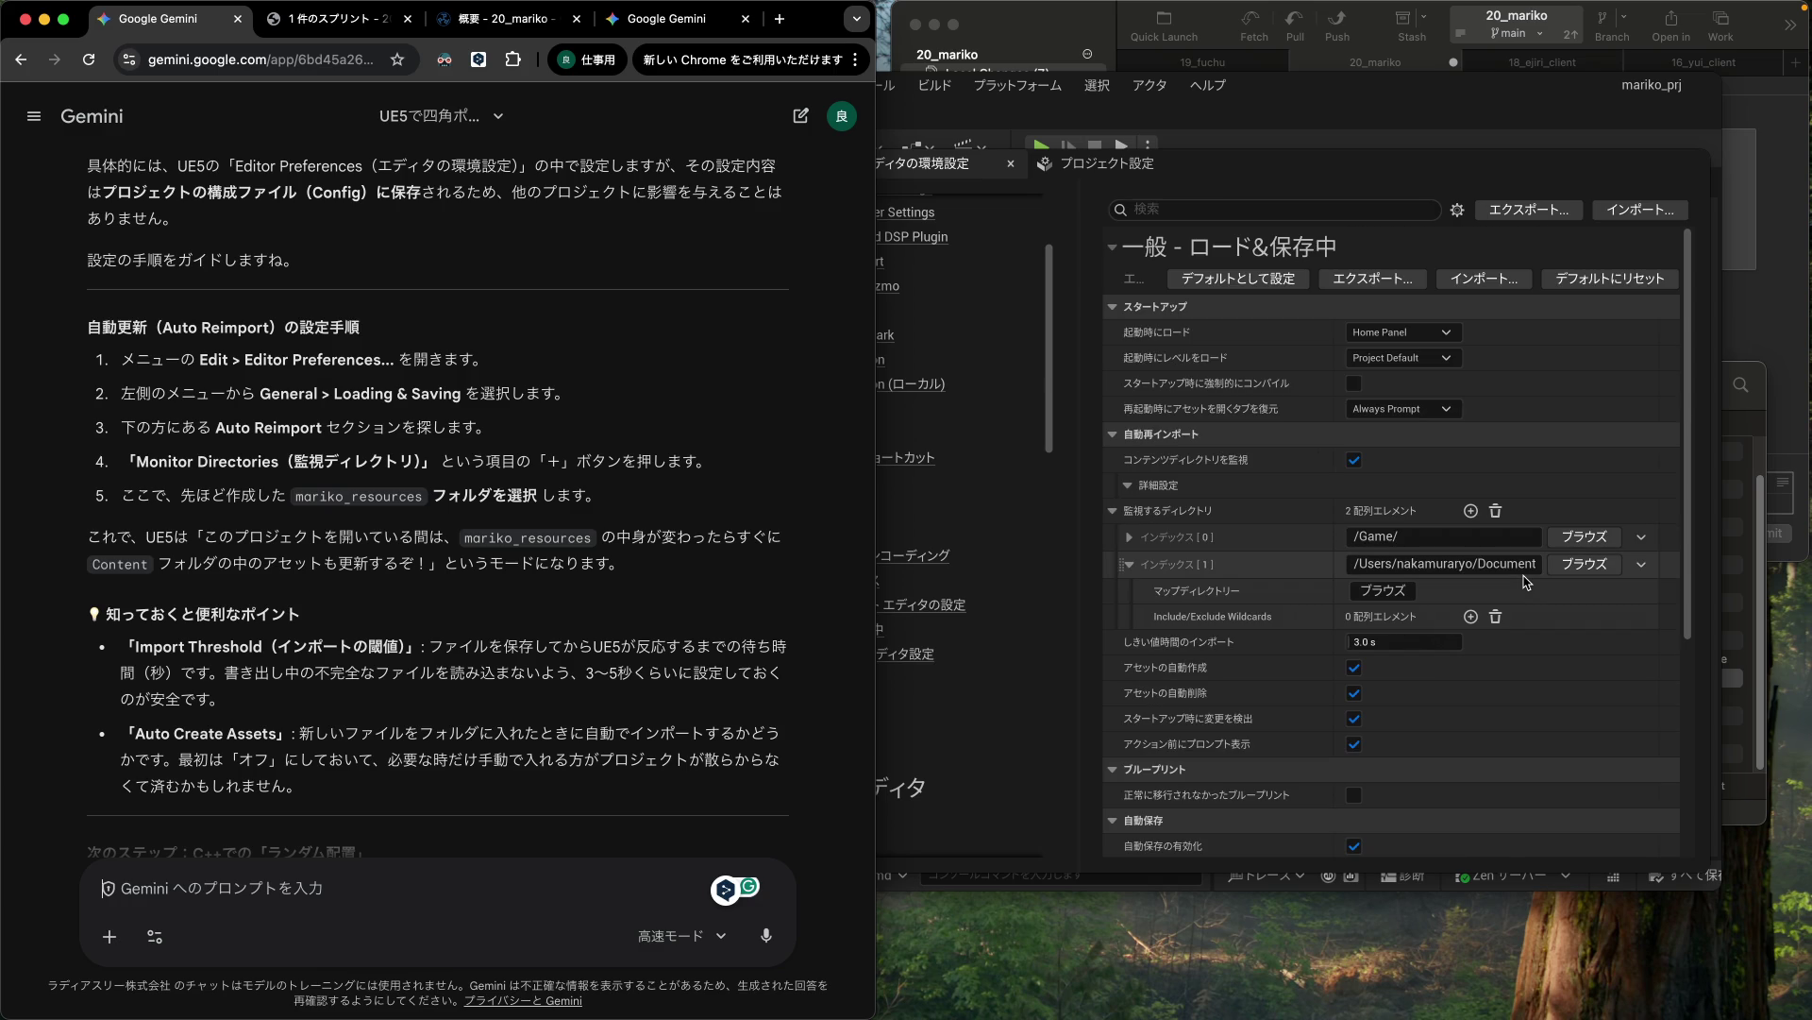
click(1409, 262)
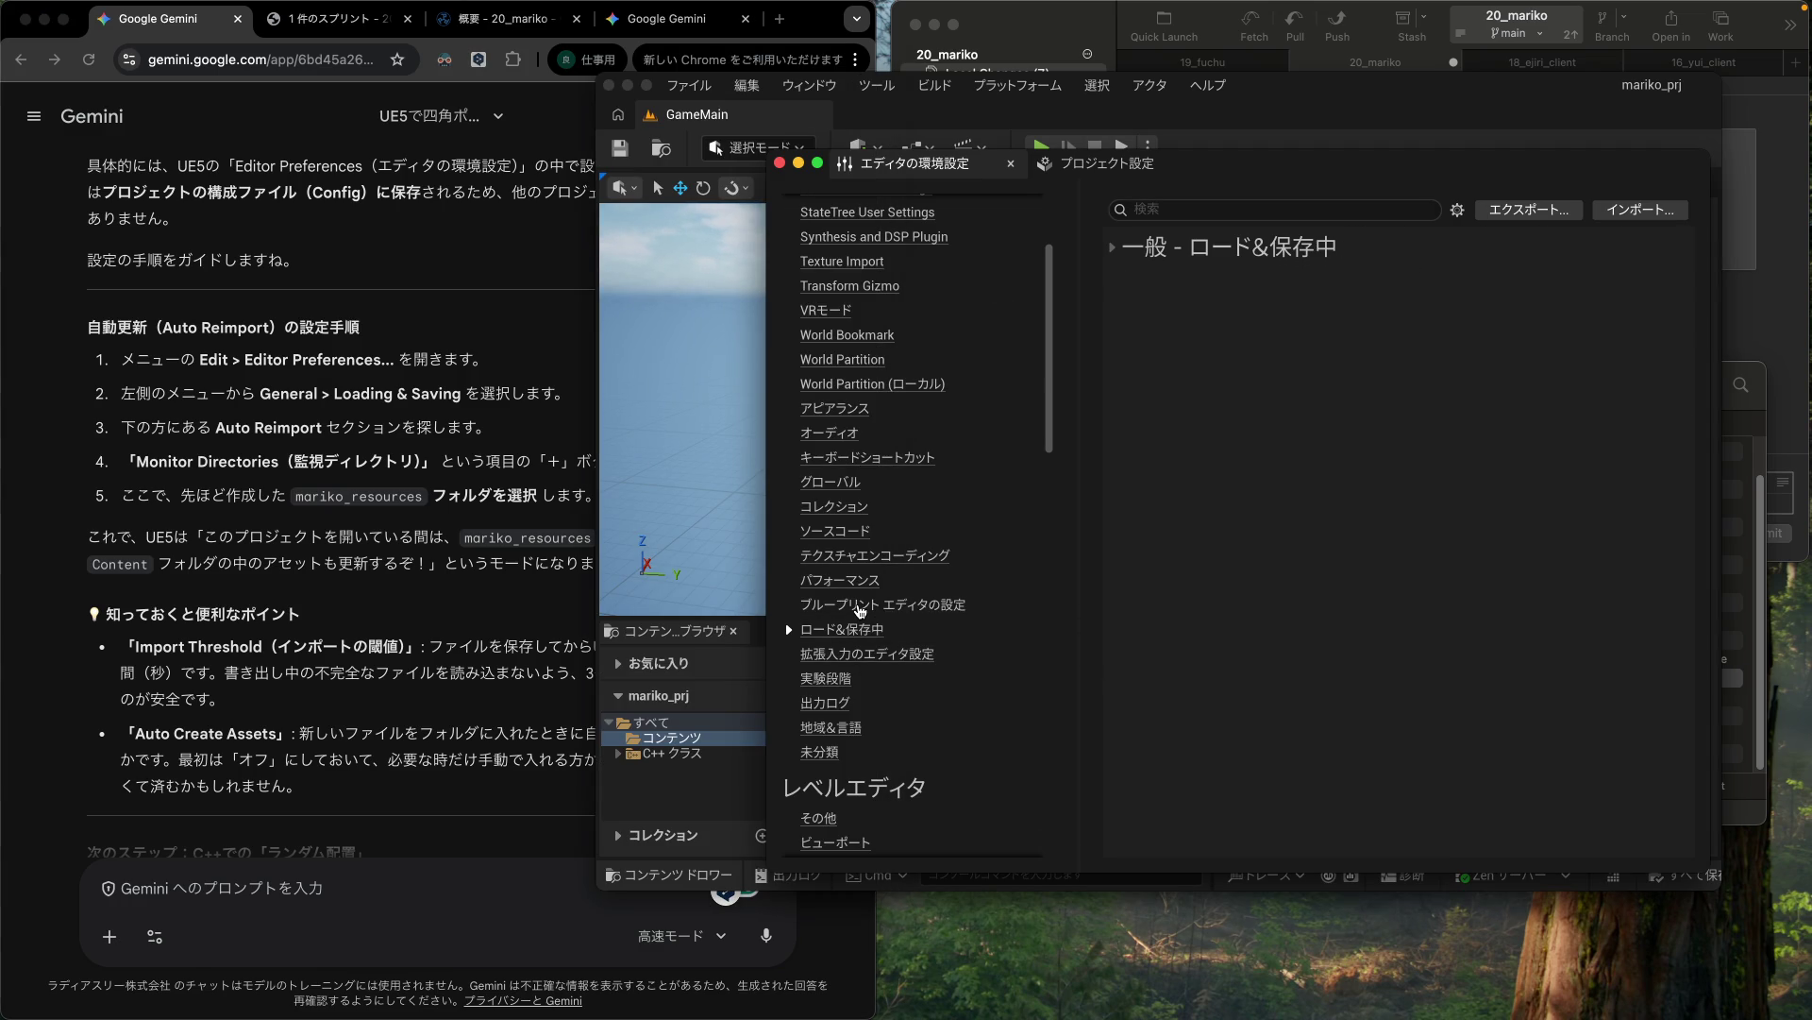
click(860, 606)
click(856, 631)
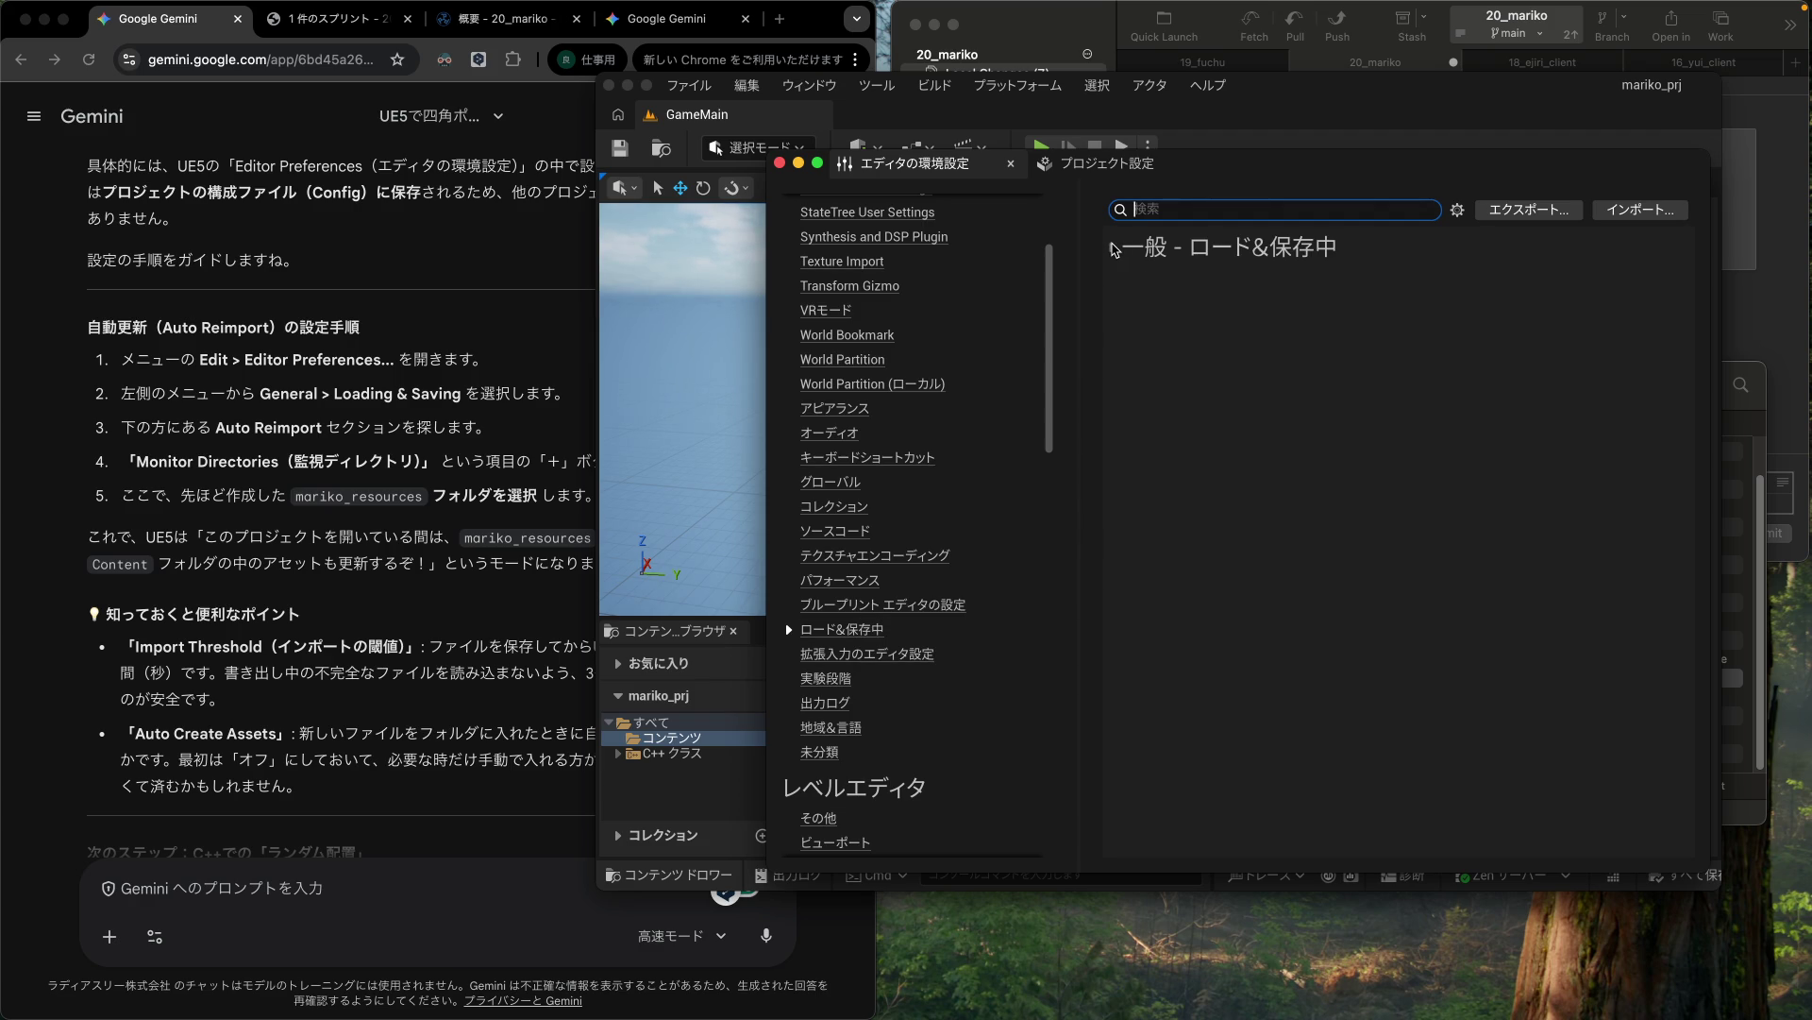
click(1114, 249)
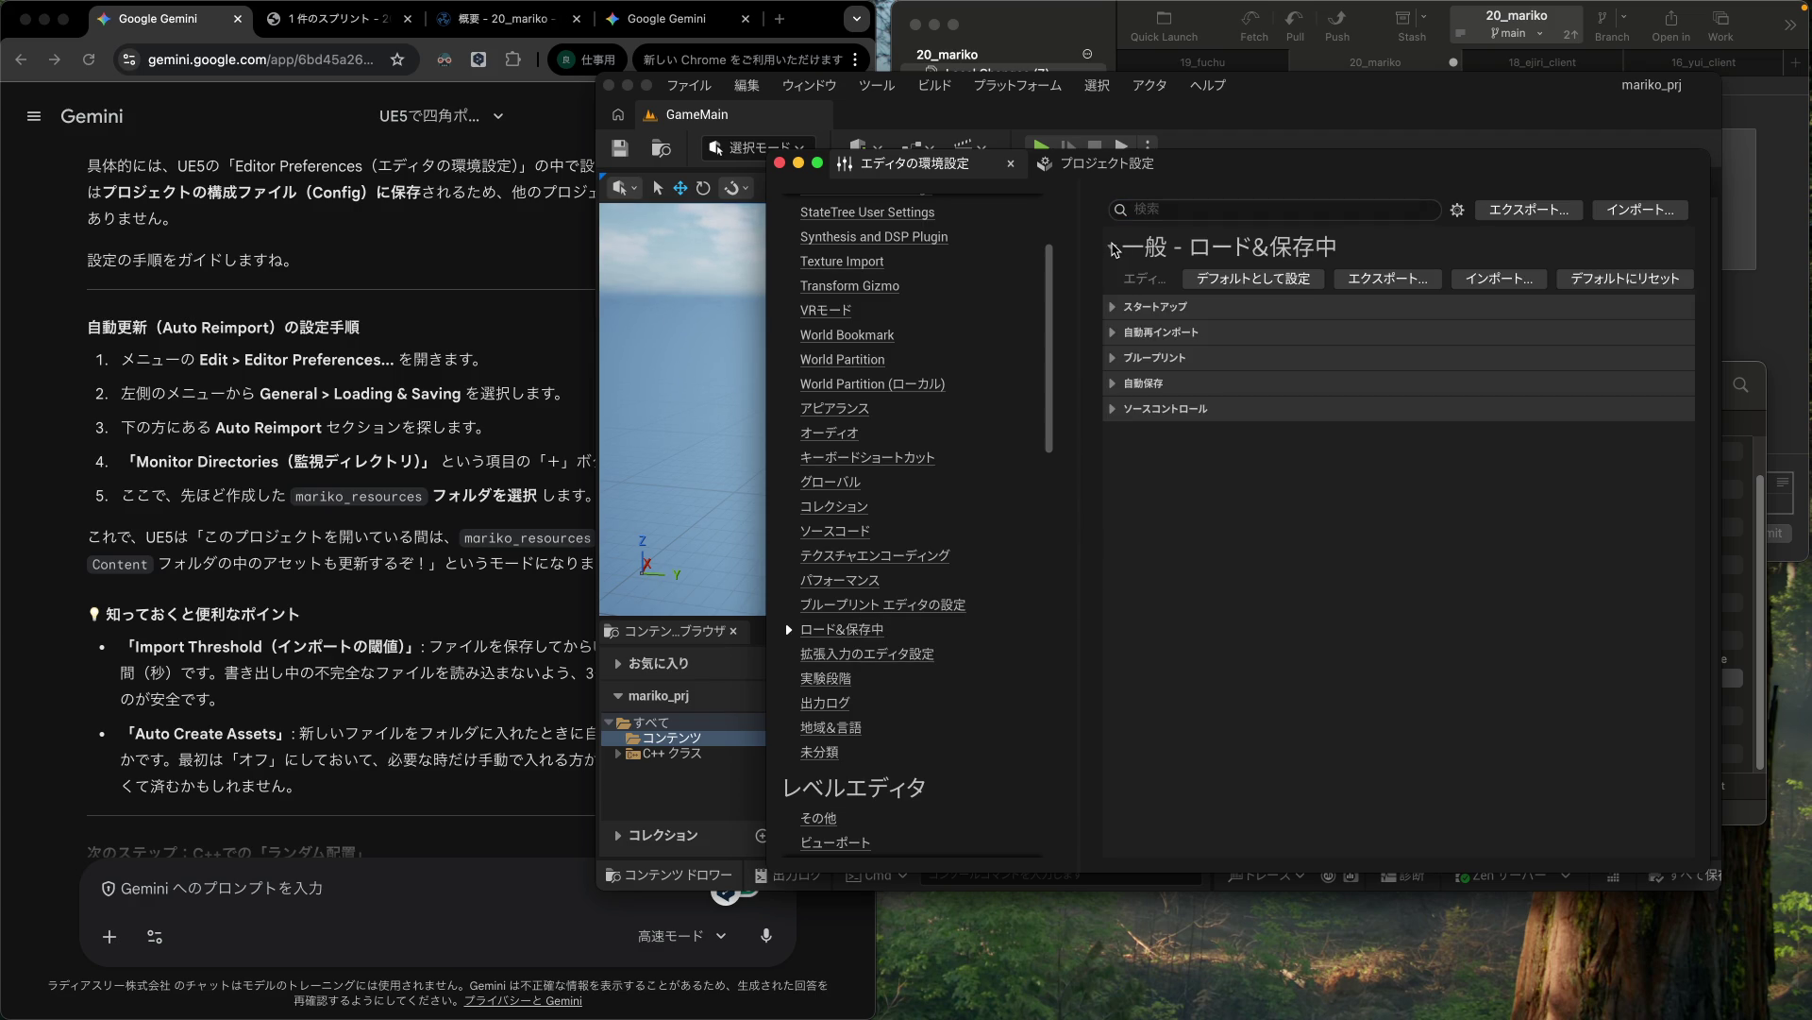
click(1114, 333)
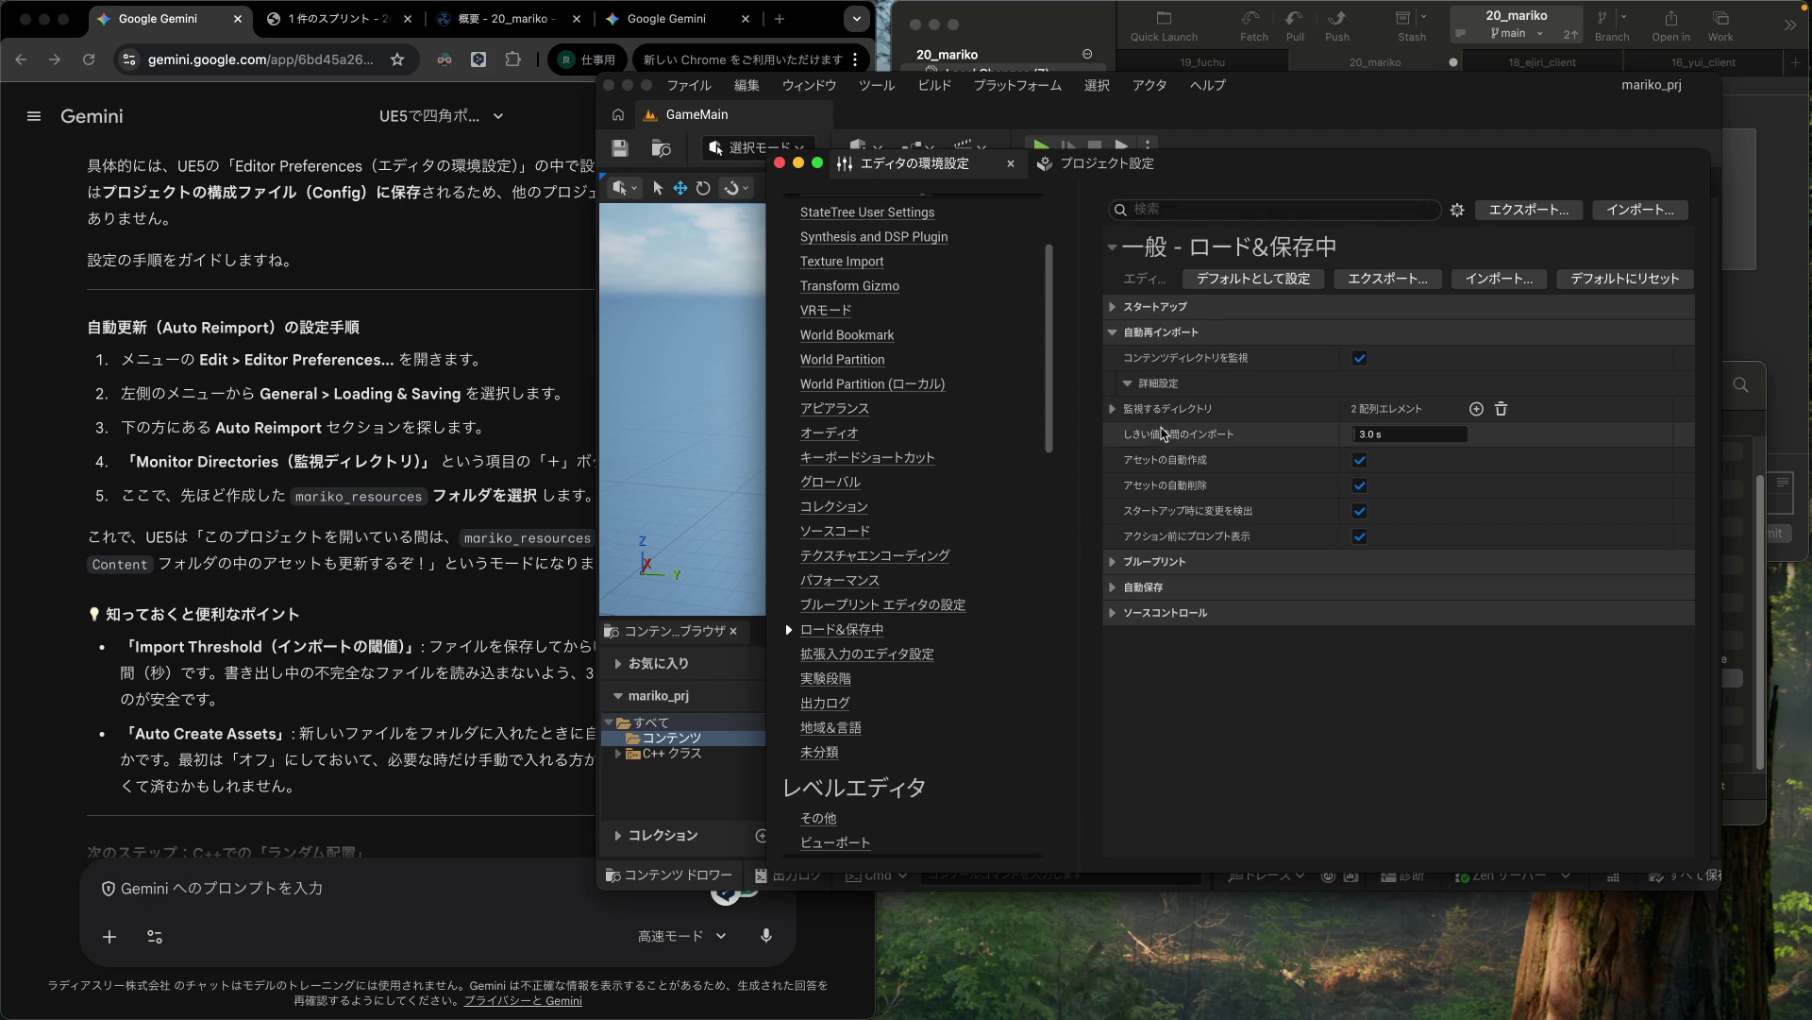
click(1113, 409)
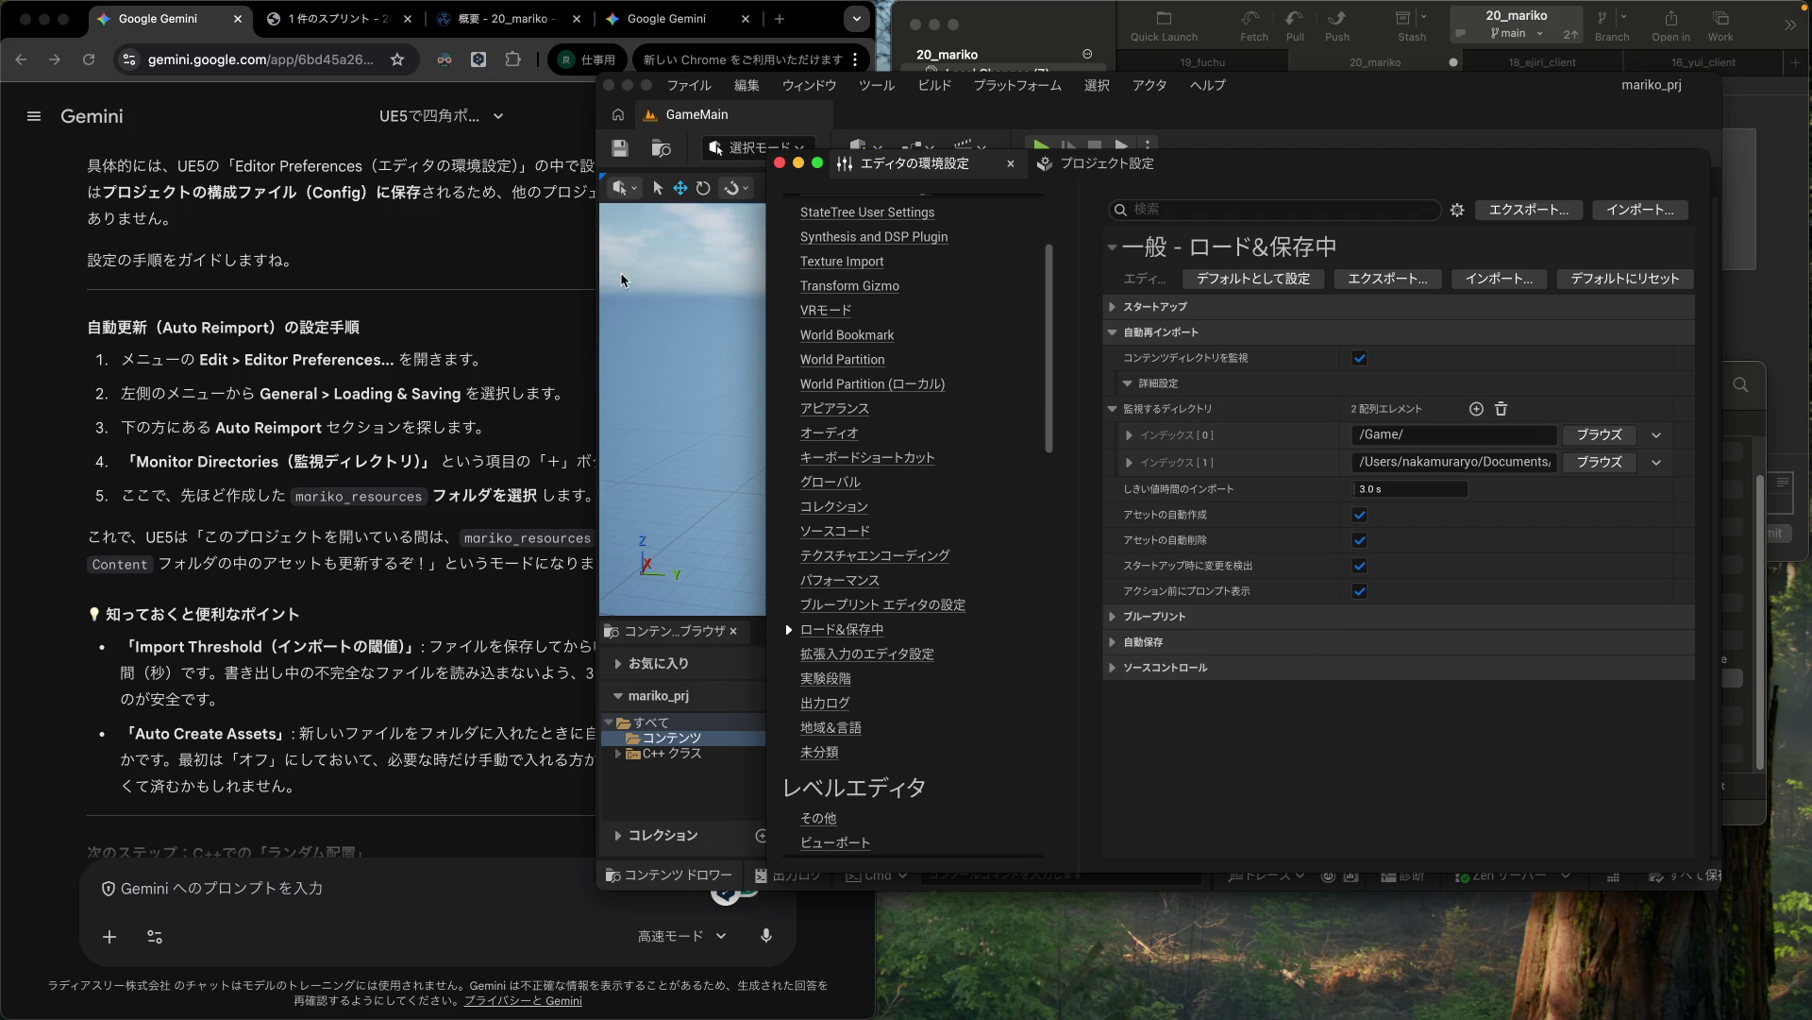
scroll(377, 545, down, 3)
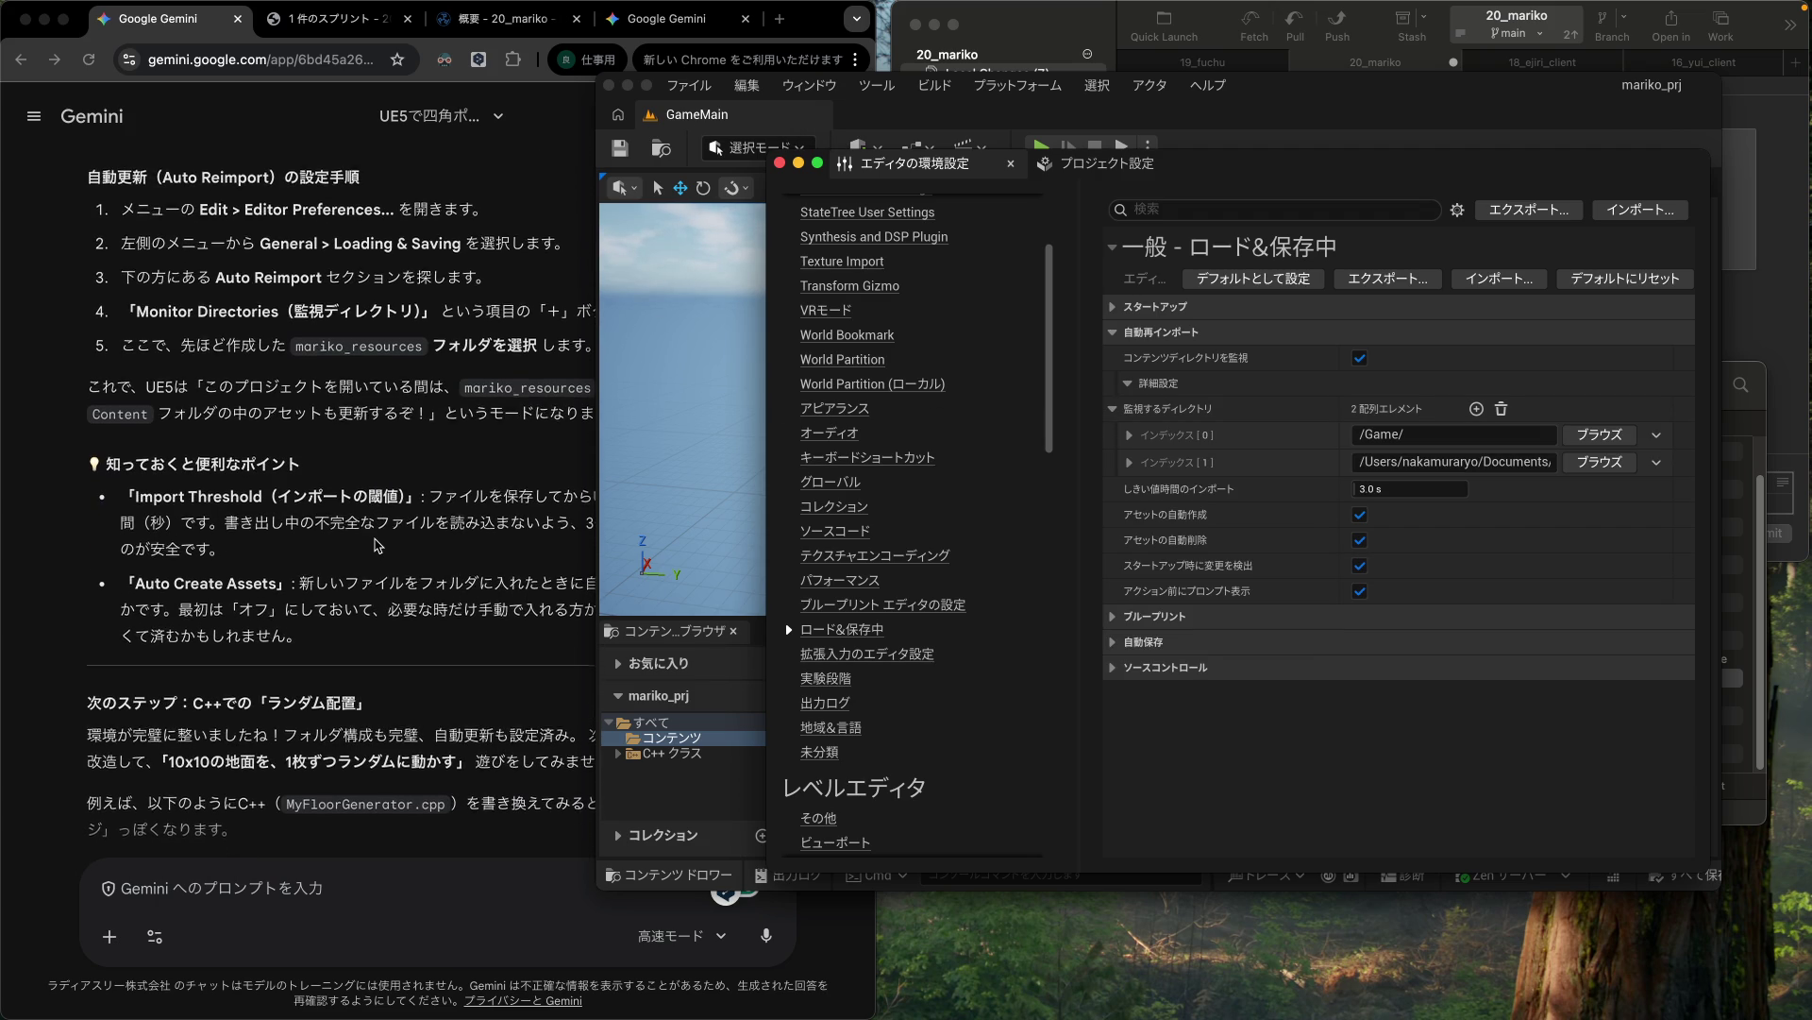
click(368, 599)
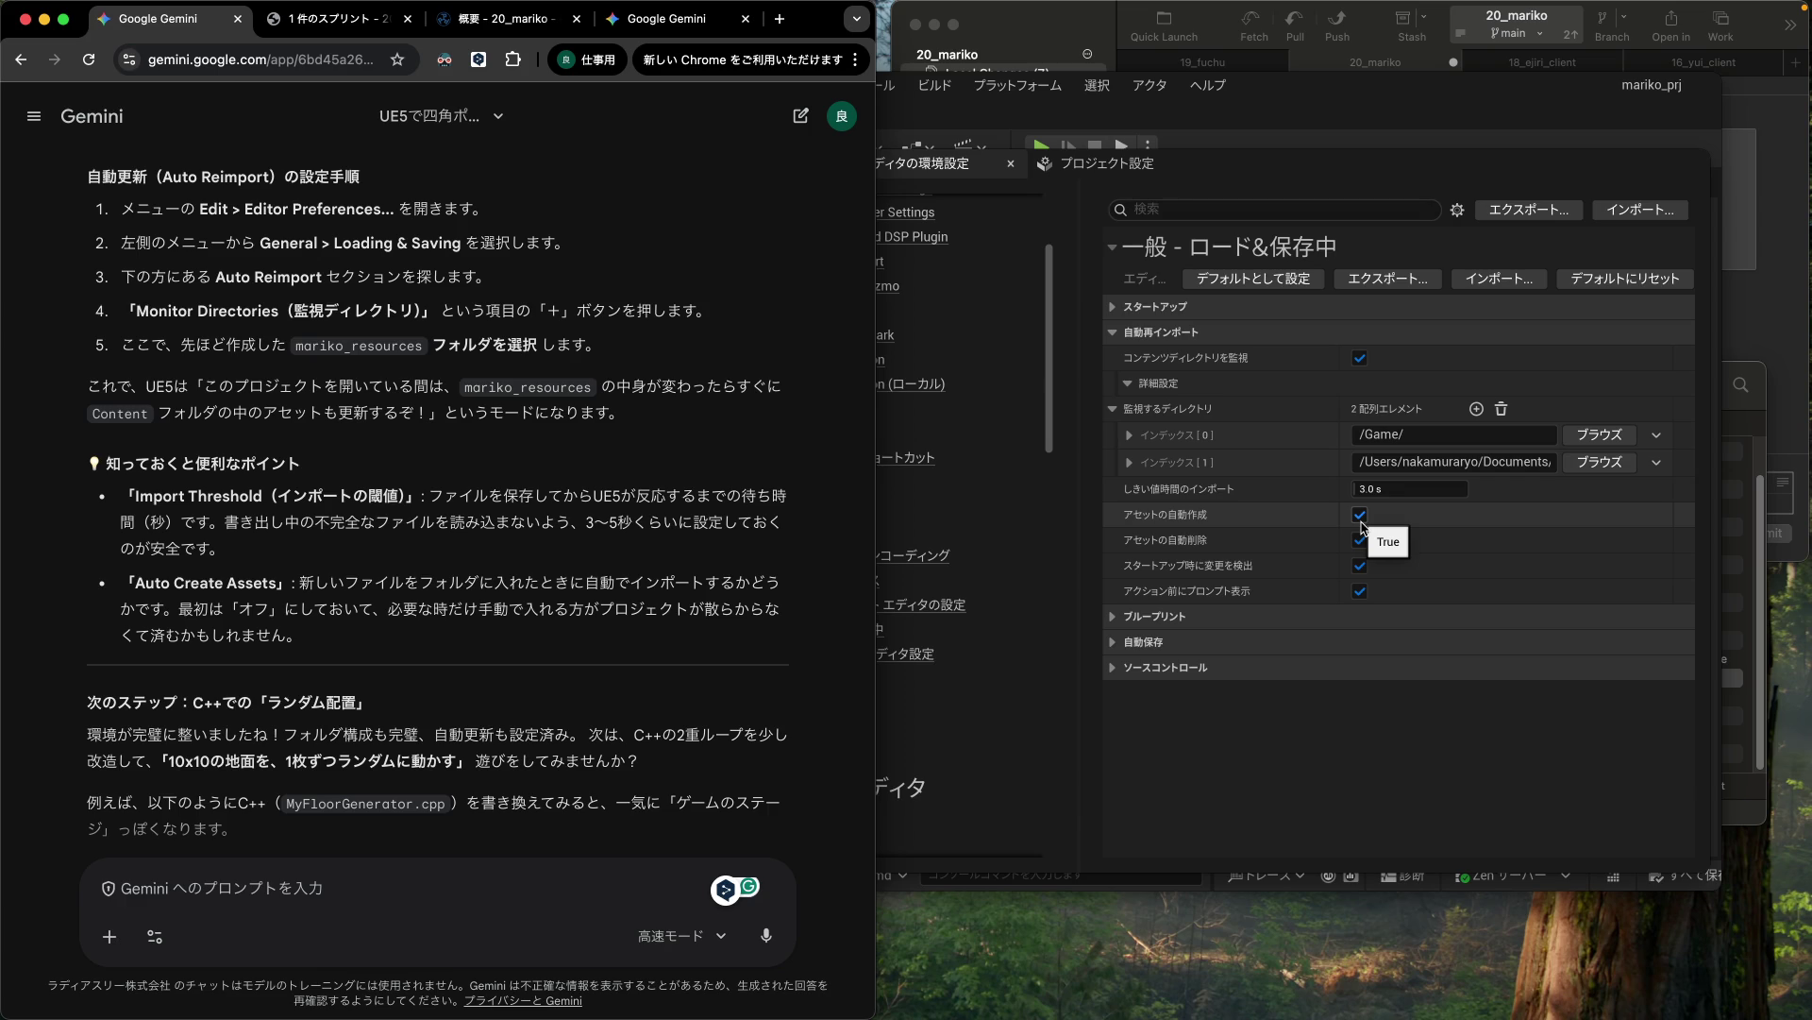
Step: Uncheck Auto Create Assets and Auto Delete Assets, then close Editor Preferences
click(1130, 462)
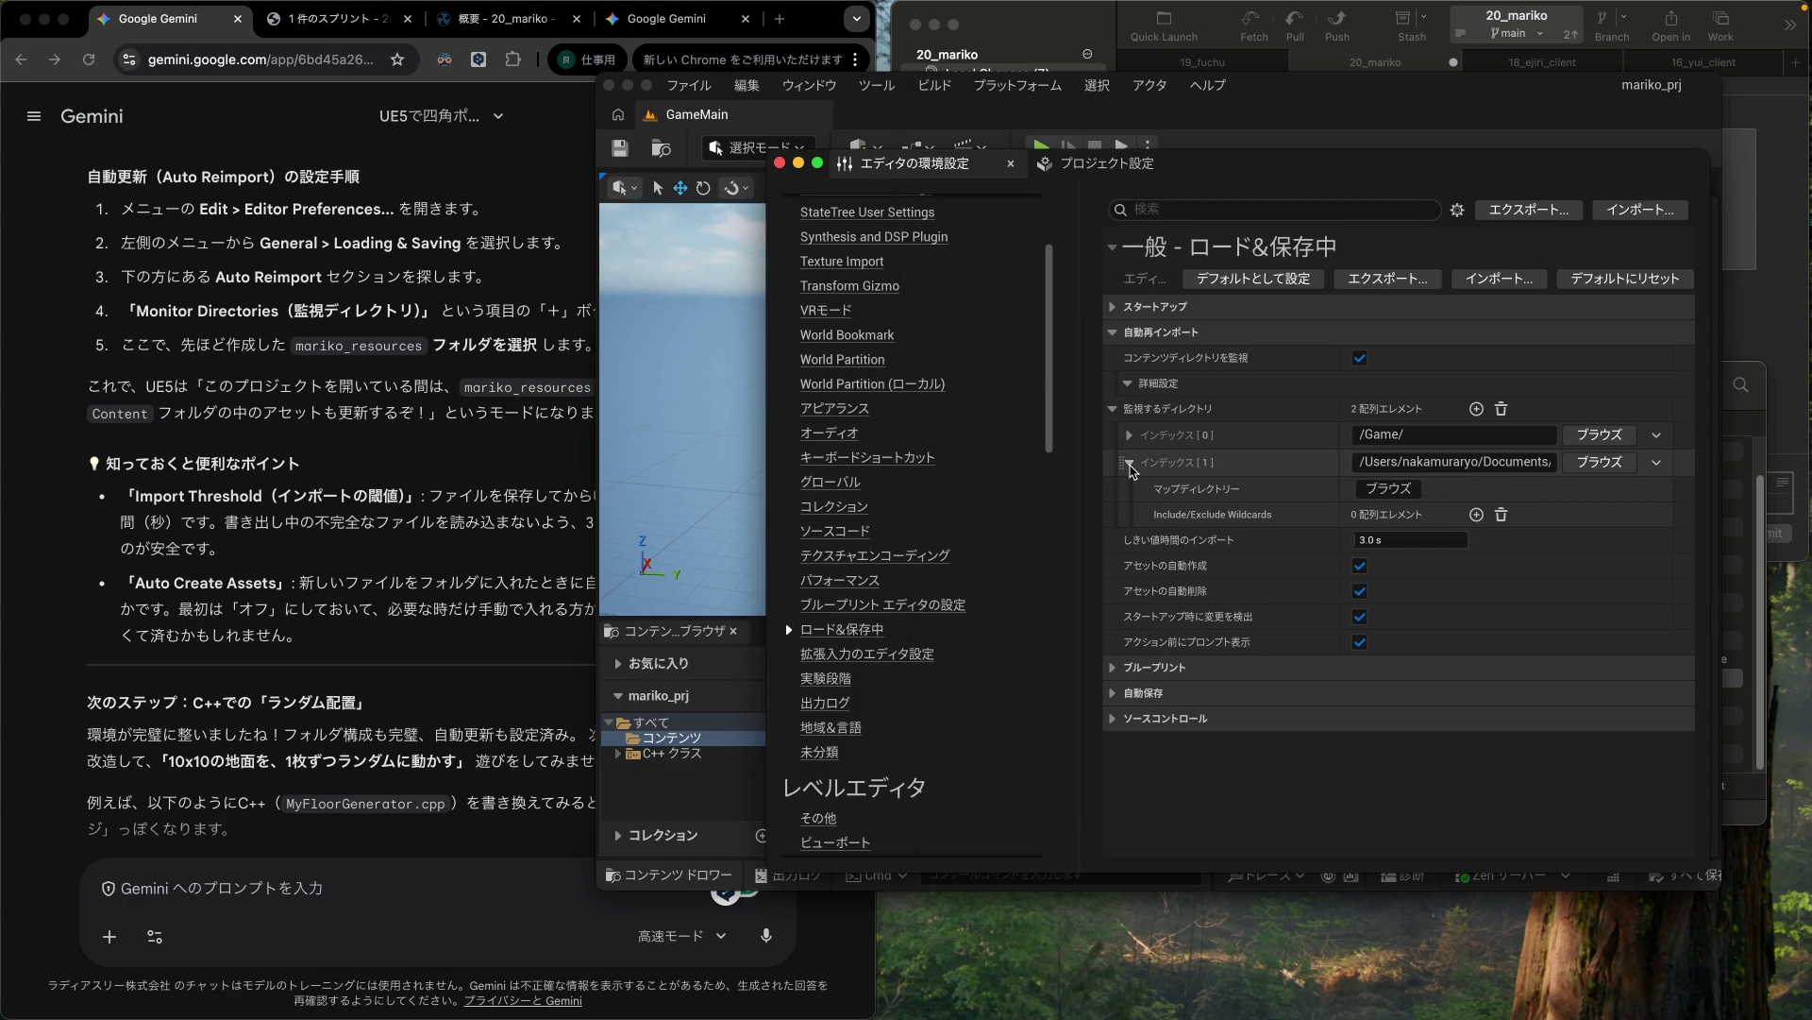
click(1130, 463)
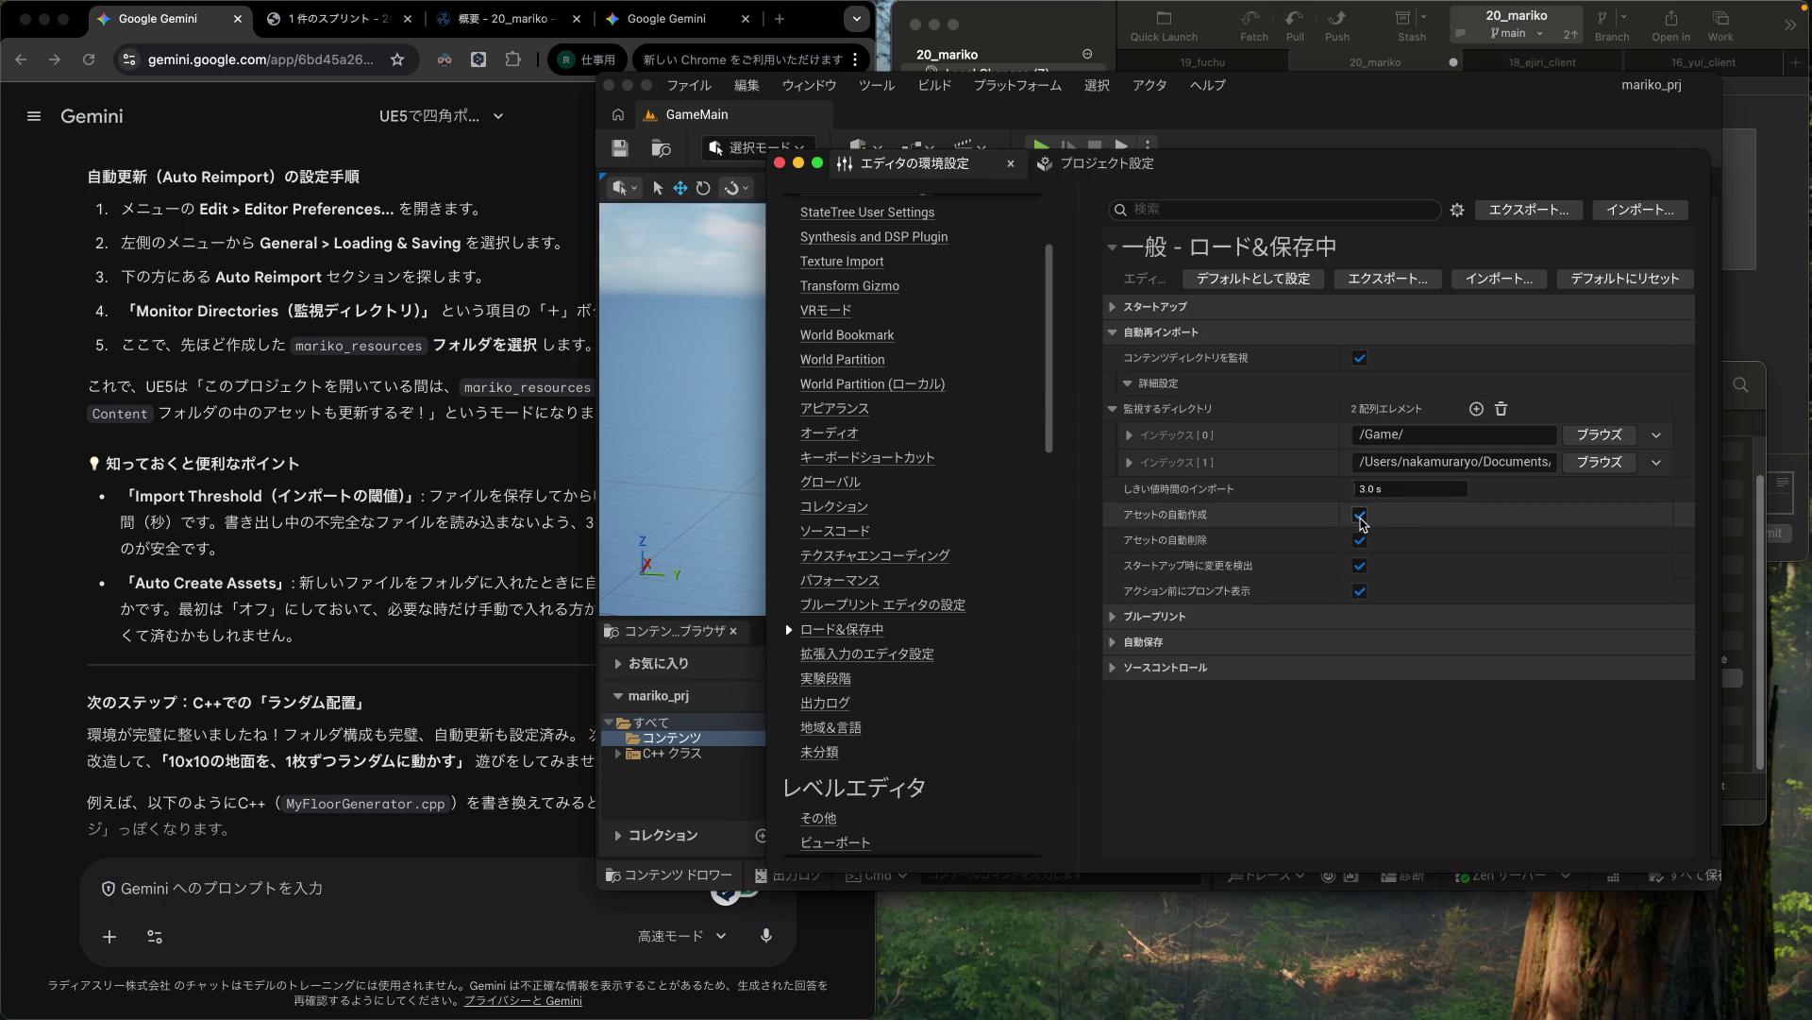
click(1360, 517)
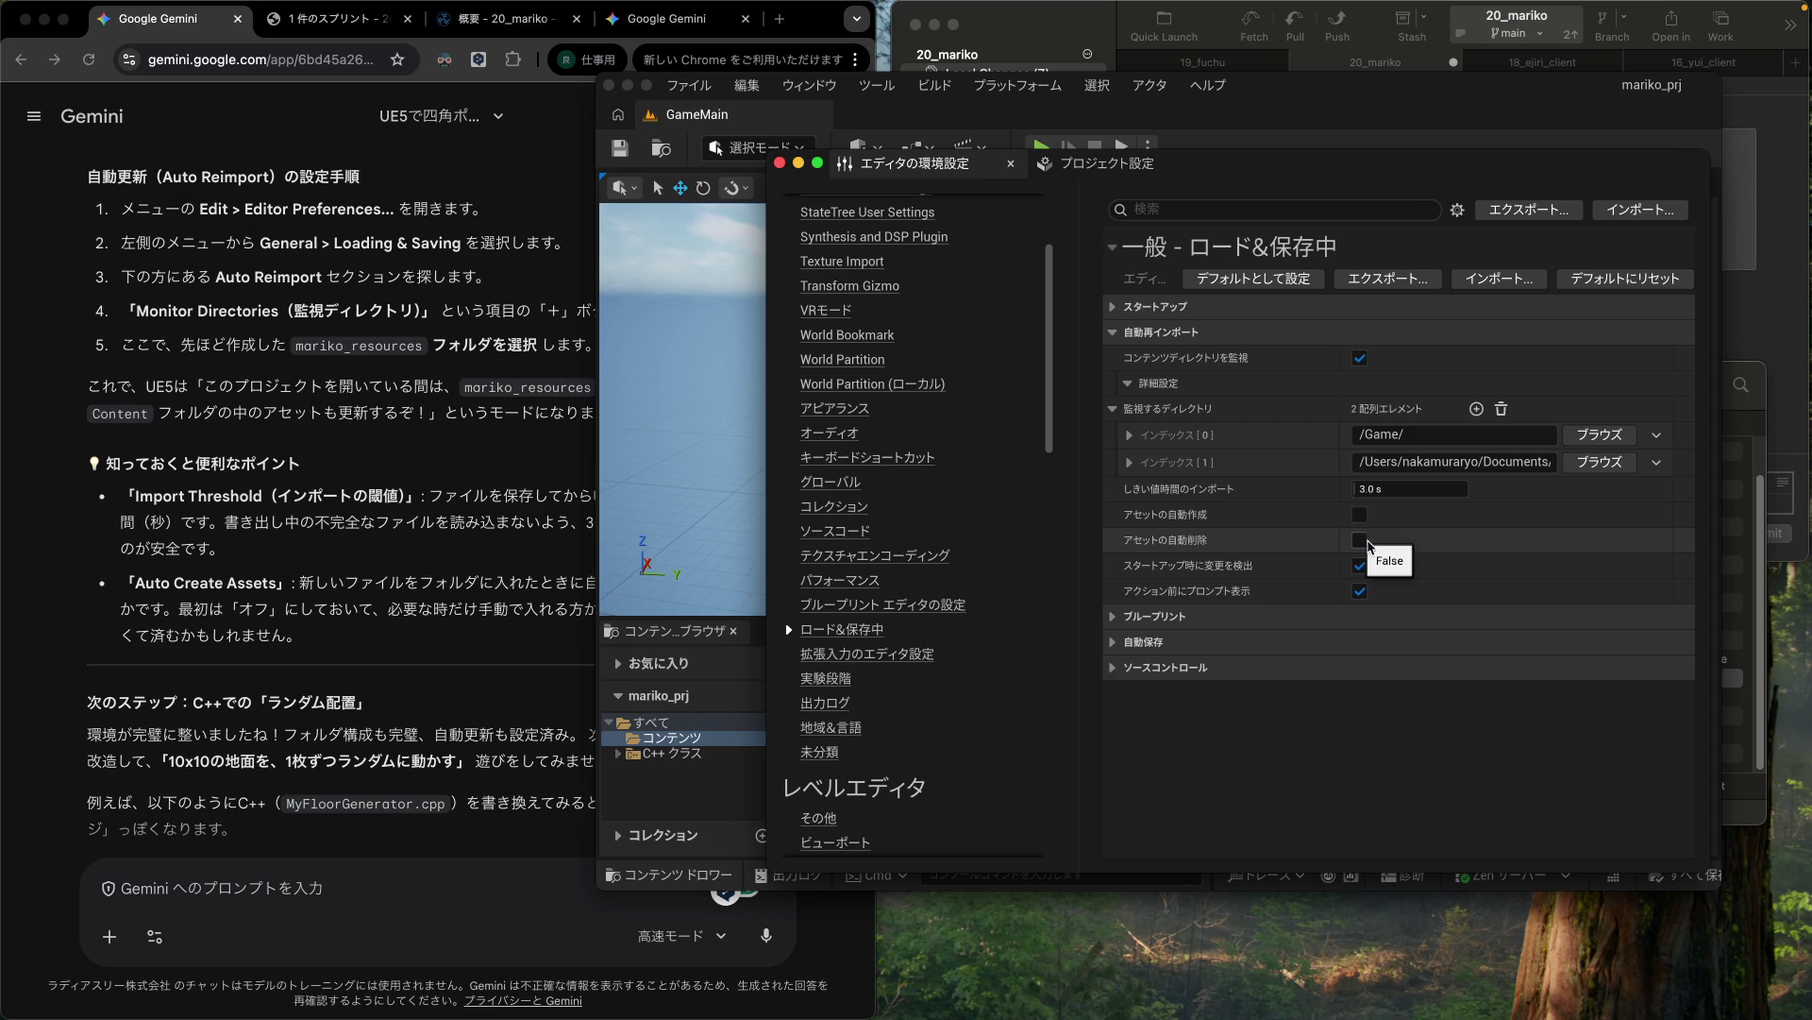
click(1361, 542)
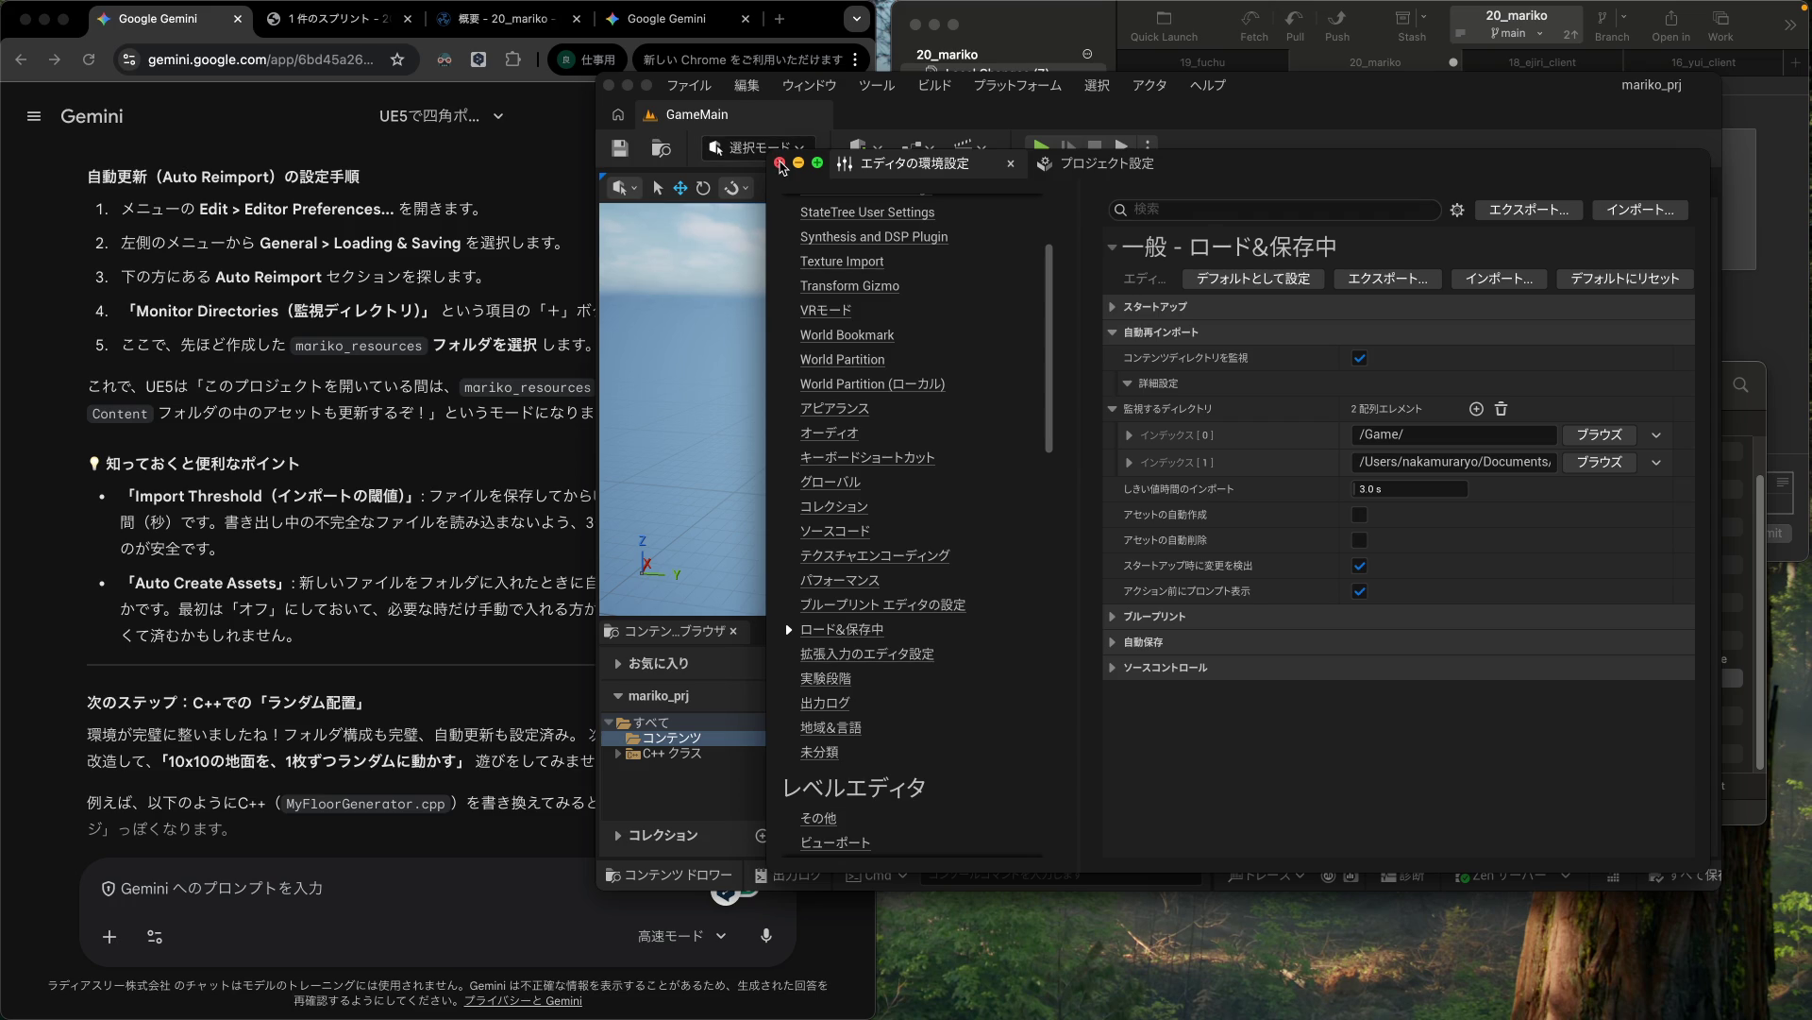
click(780, 164)
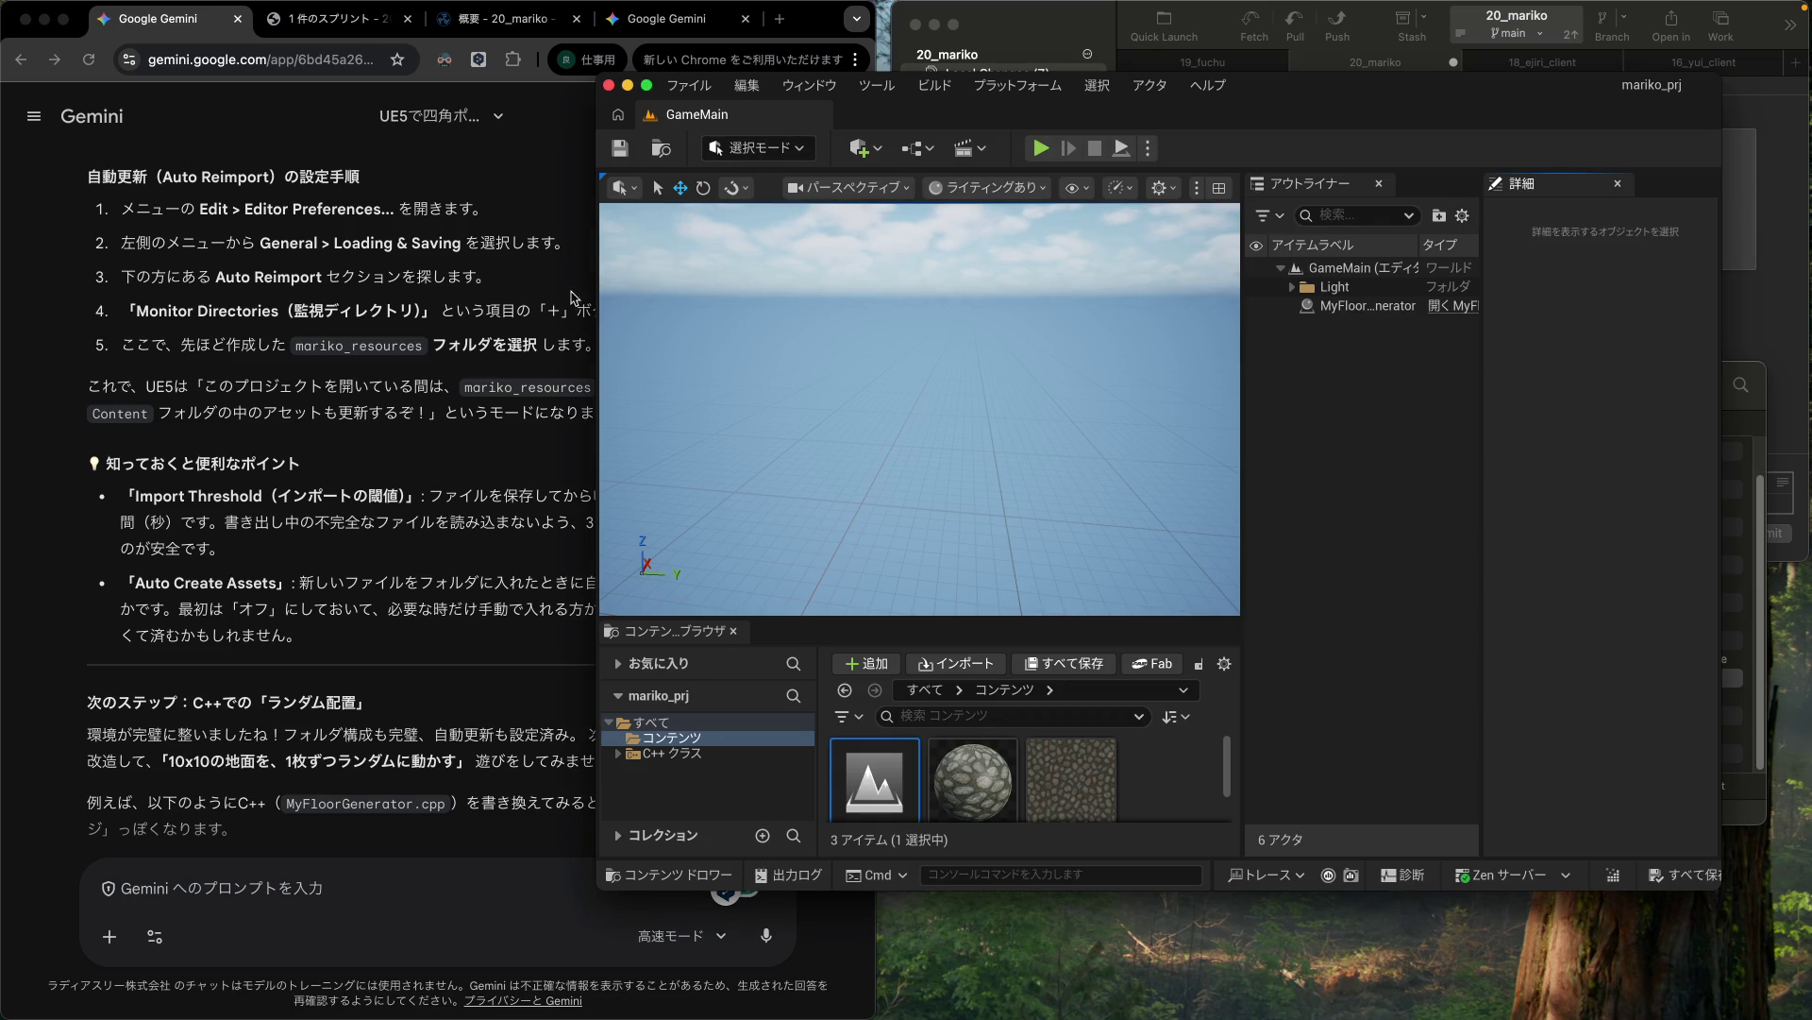
click(434, 543)
scroll(433, 543, down, 20)
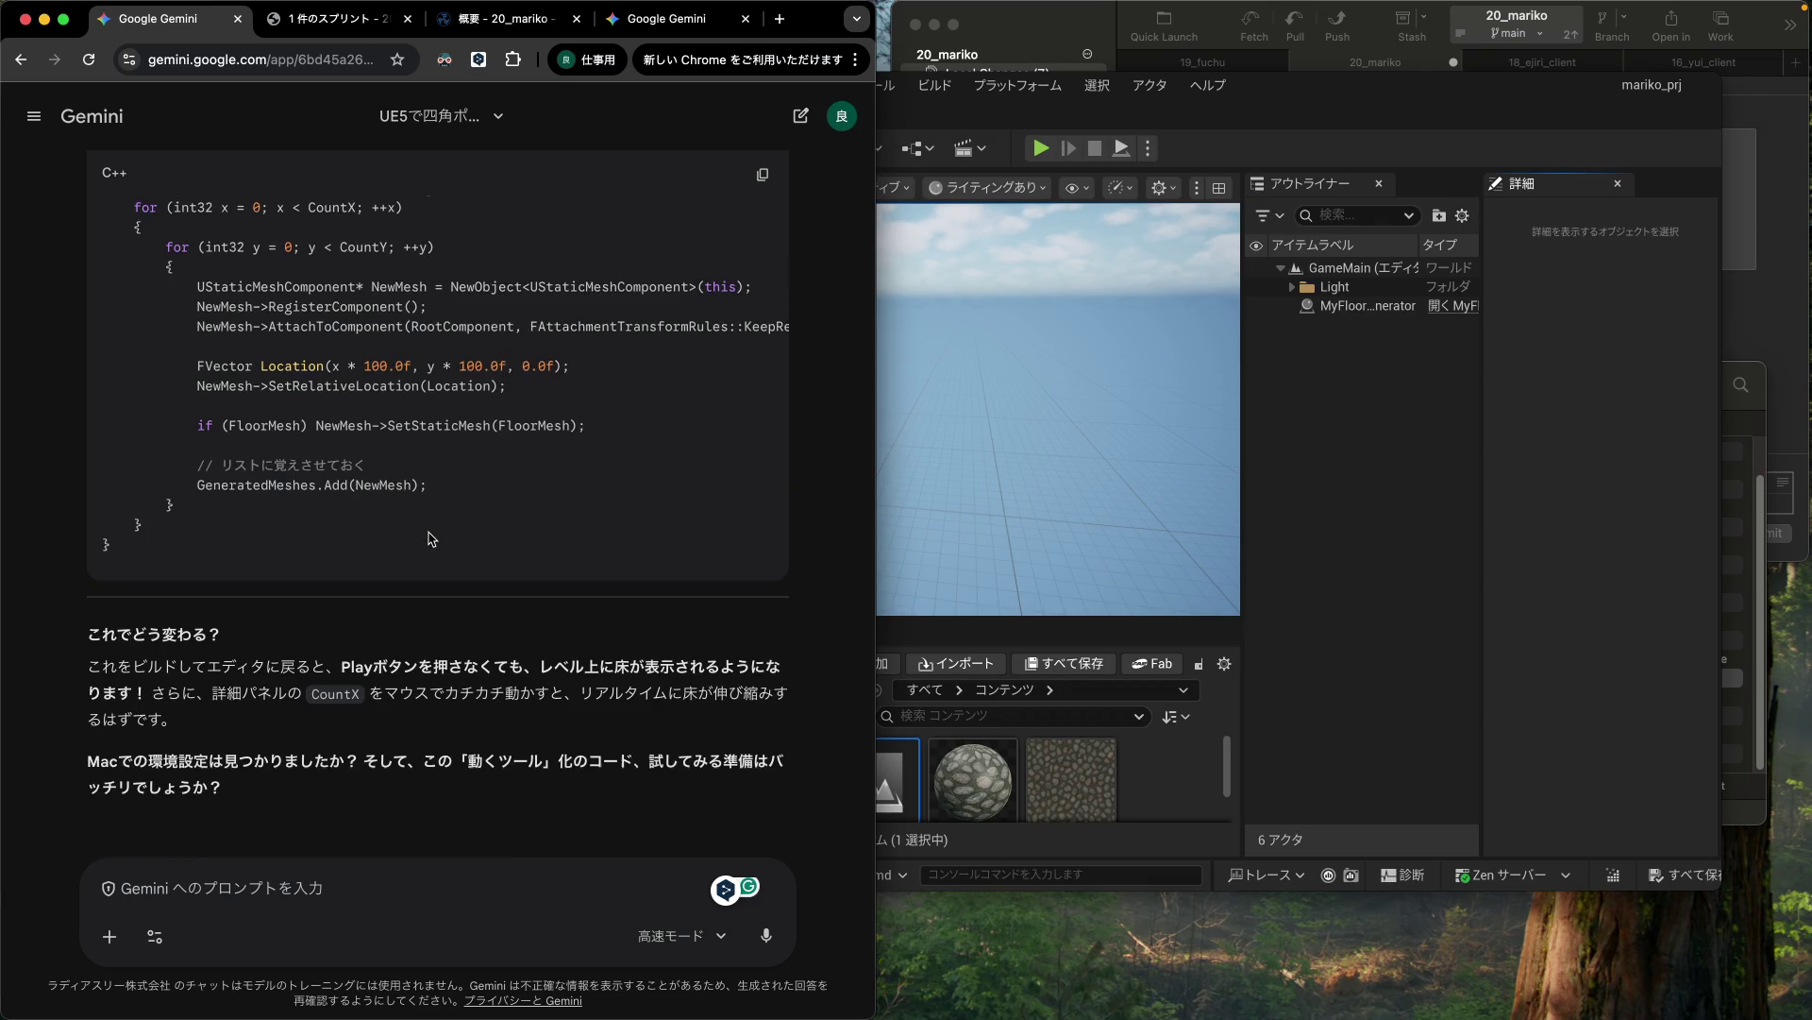
scroll(432, 537, up, 4)
scroll(432, 537, up, 6)
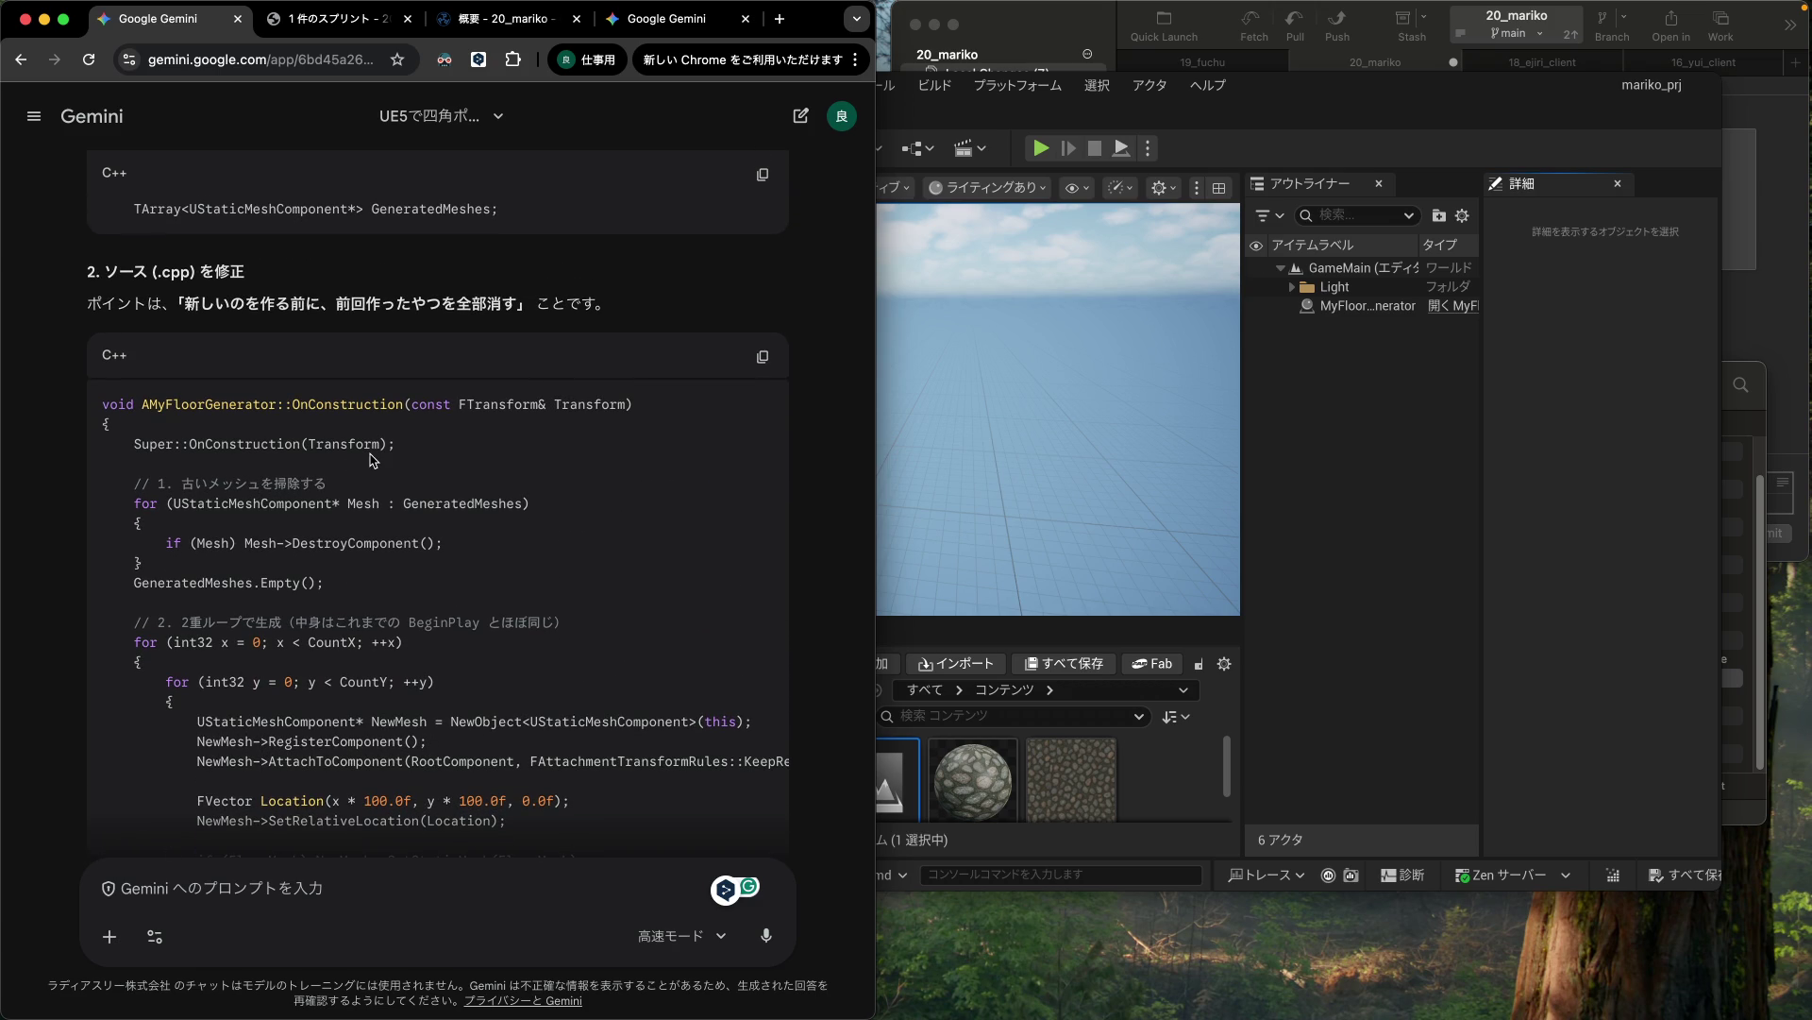
scroll(361, 445, up, 6)
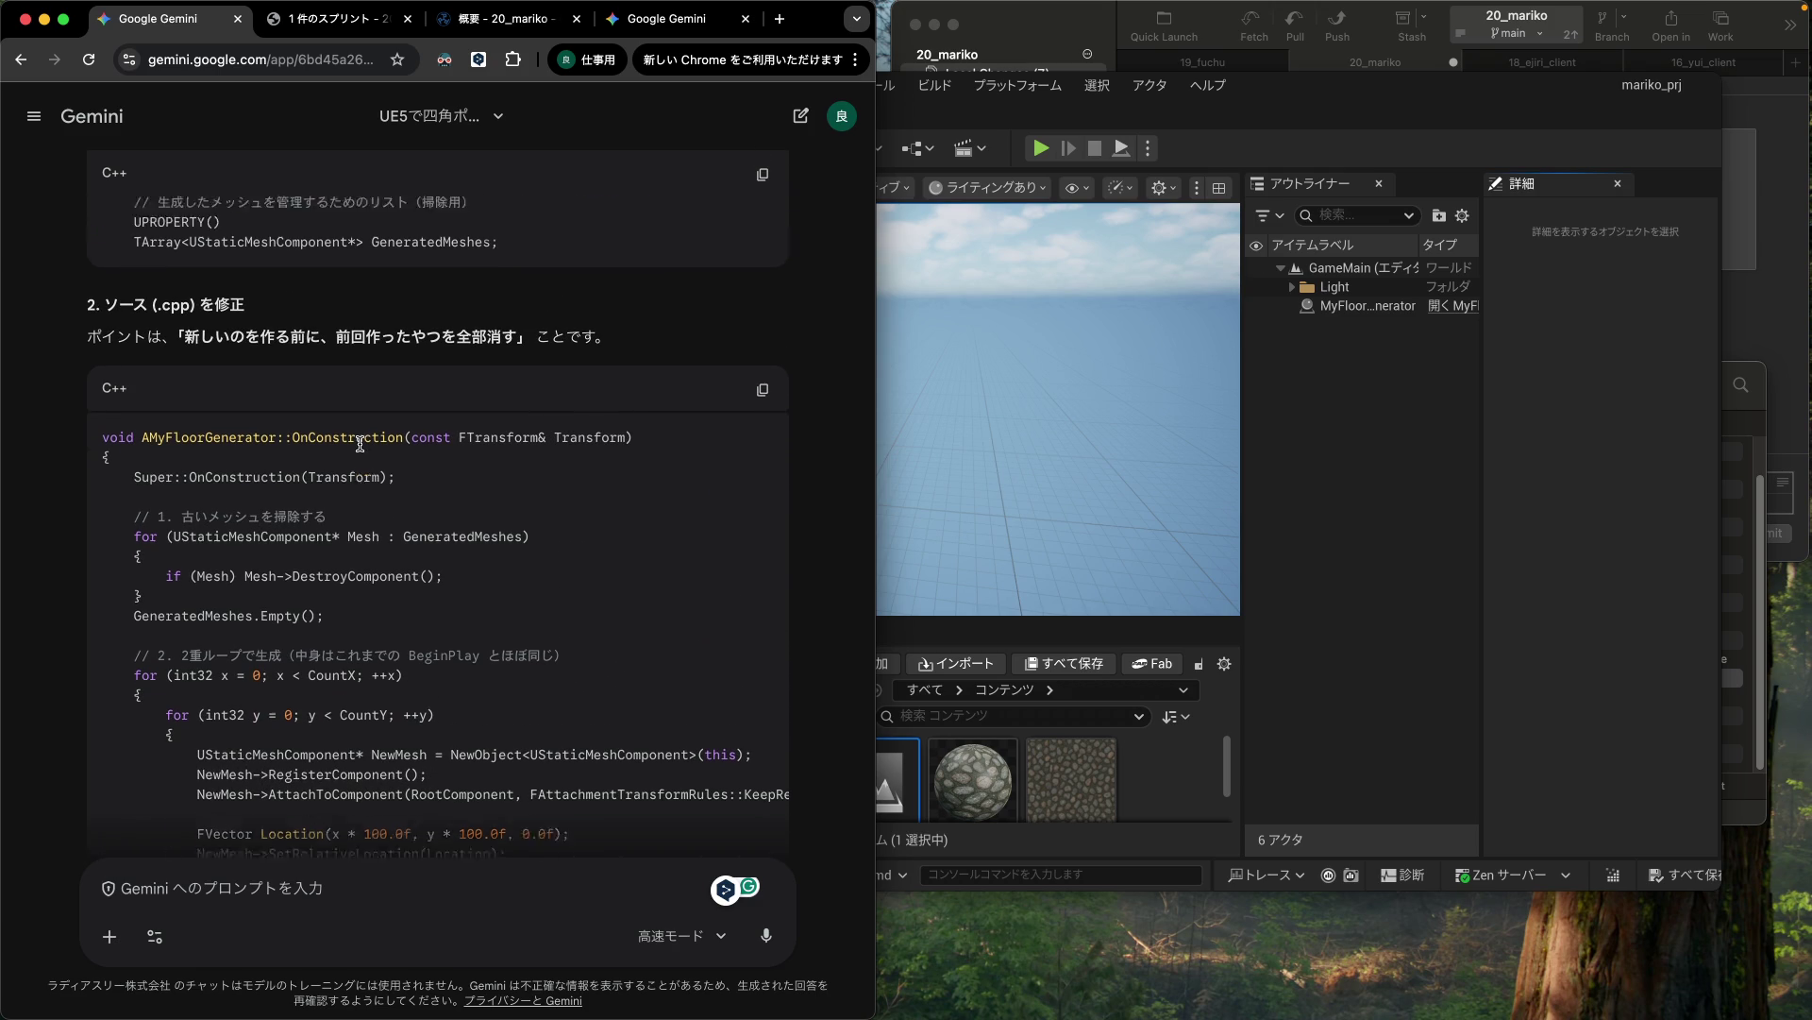
scroll(362, 446, up, 1)
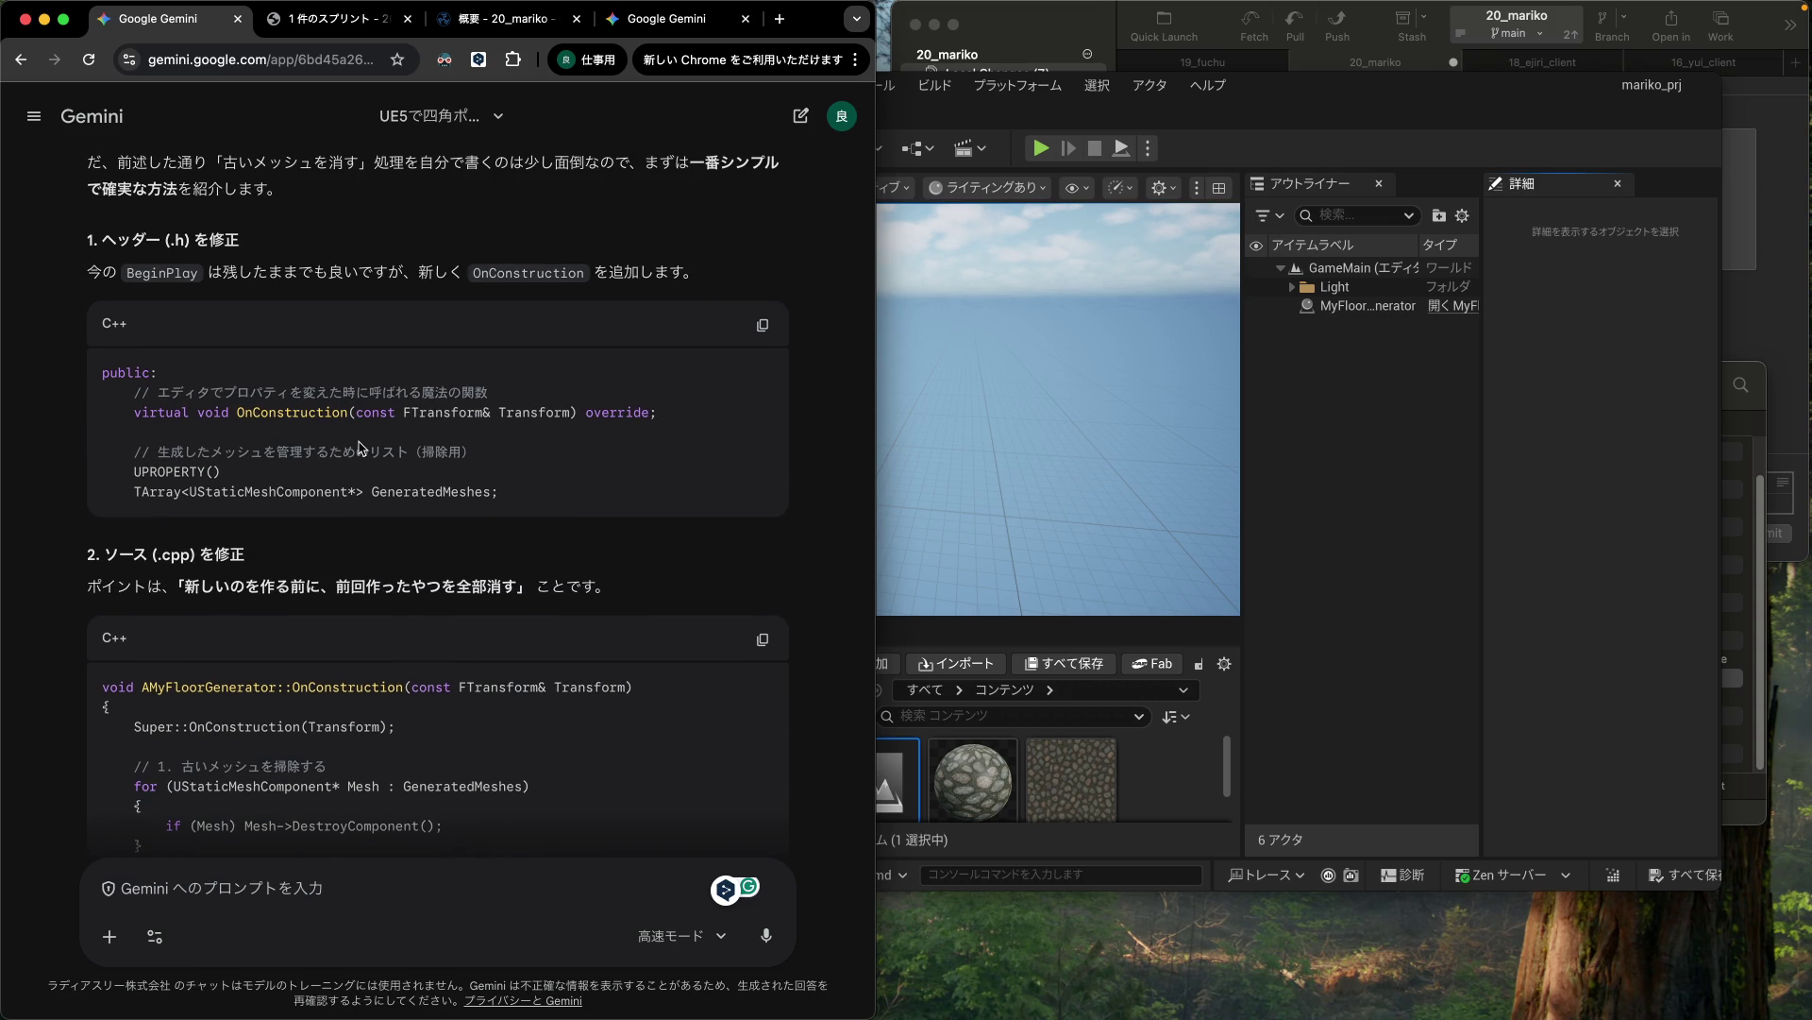
click(1387, 499)
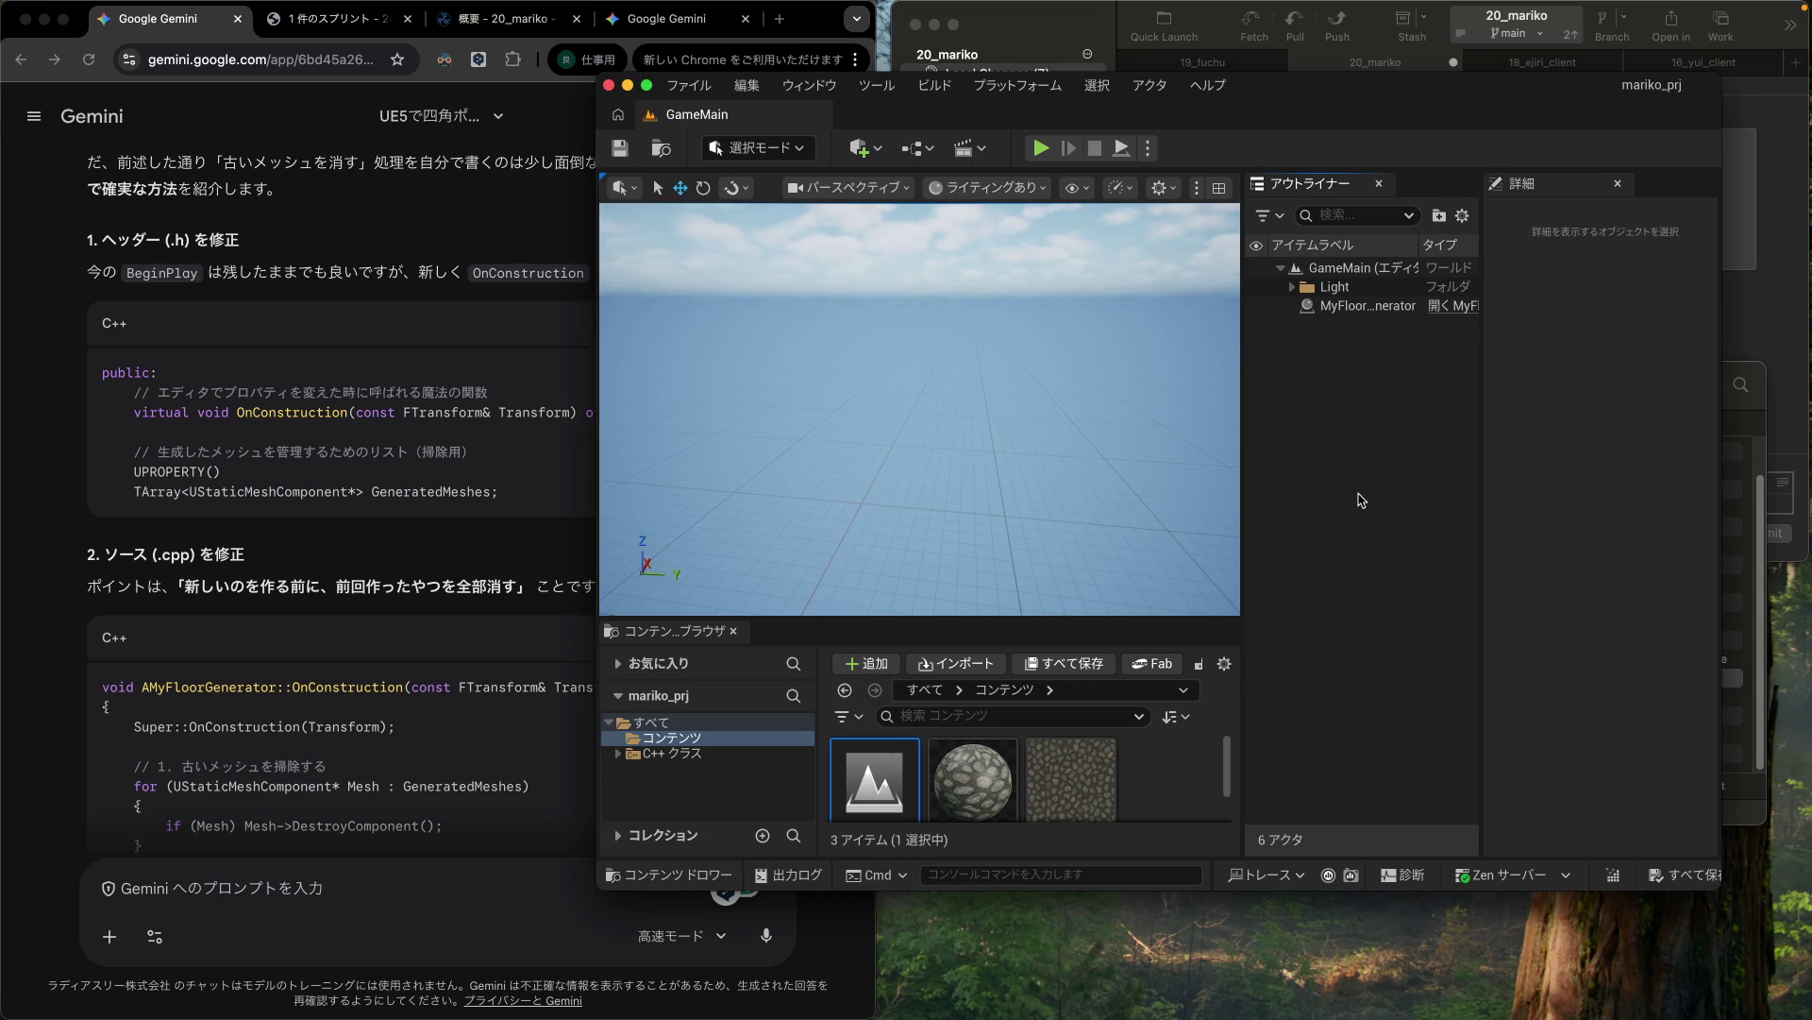
Step: Open MyFloorGenerator from C++ Classes > mariko_prj > Public in Xcode
click(619, 755)
click(629, 769)
click(665, 785)
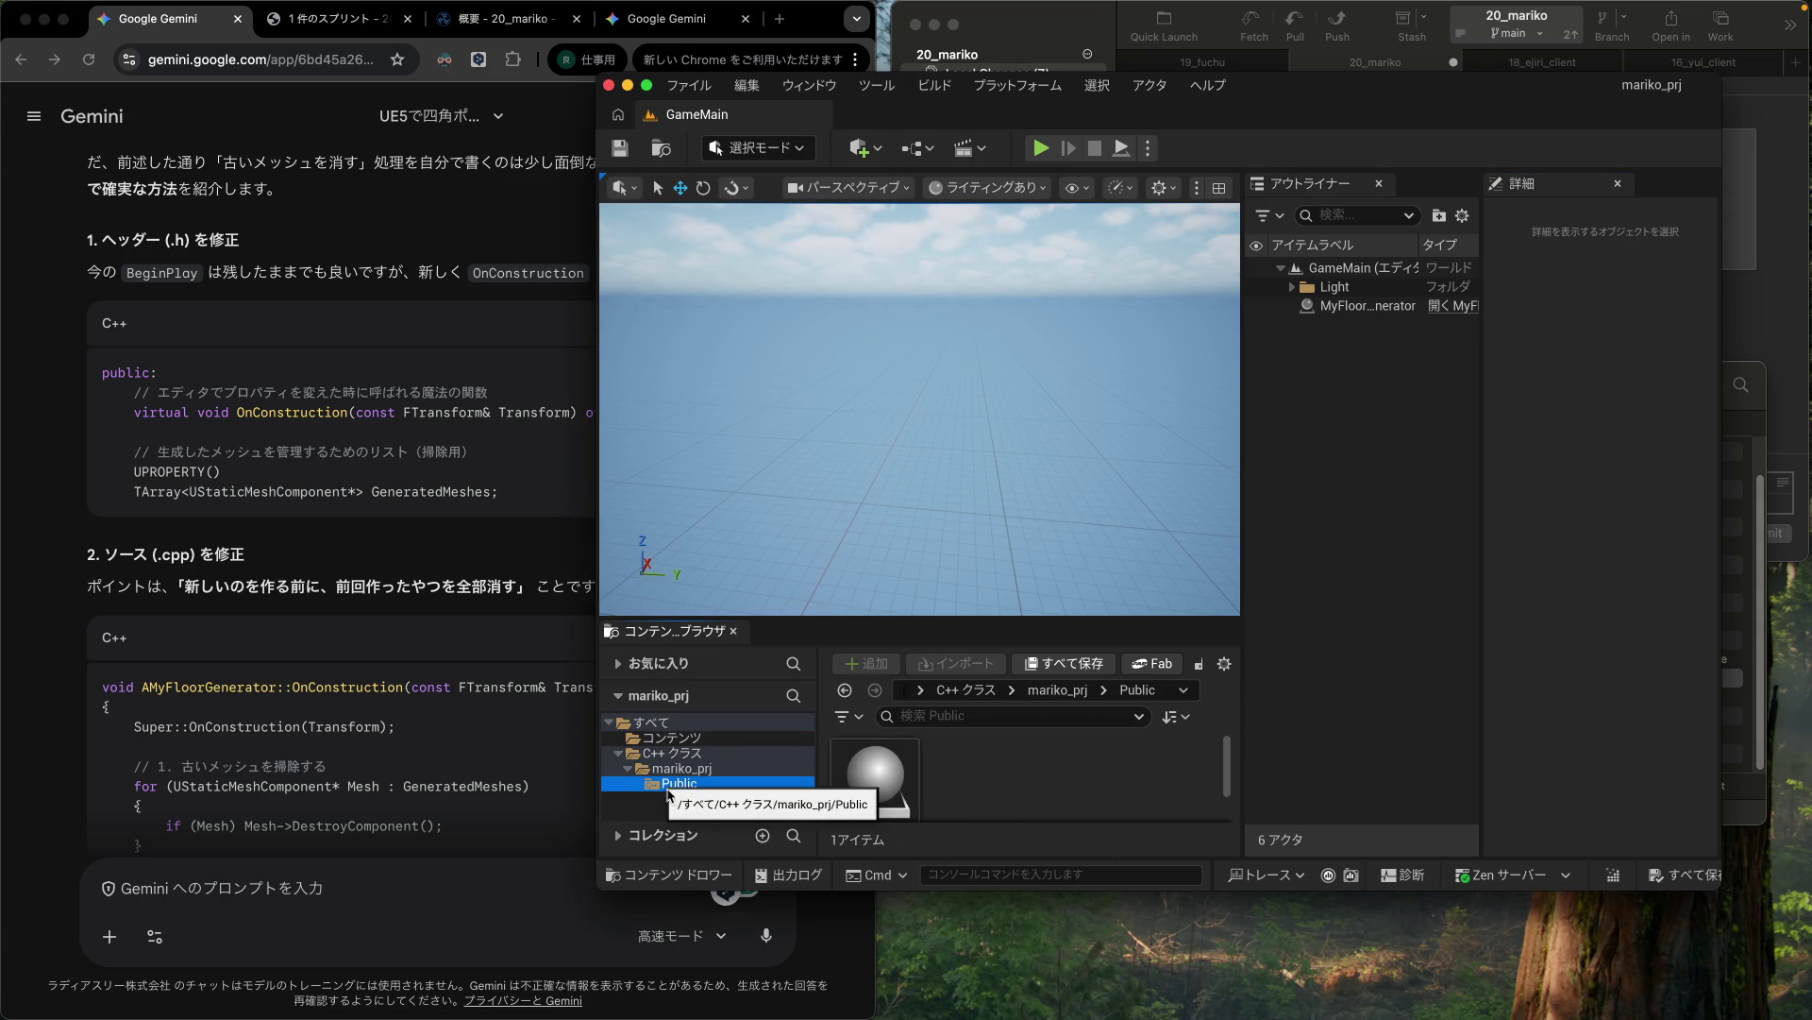
click(897, 757)
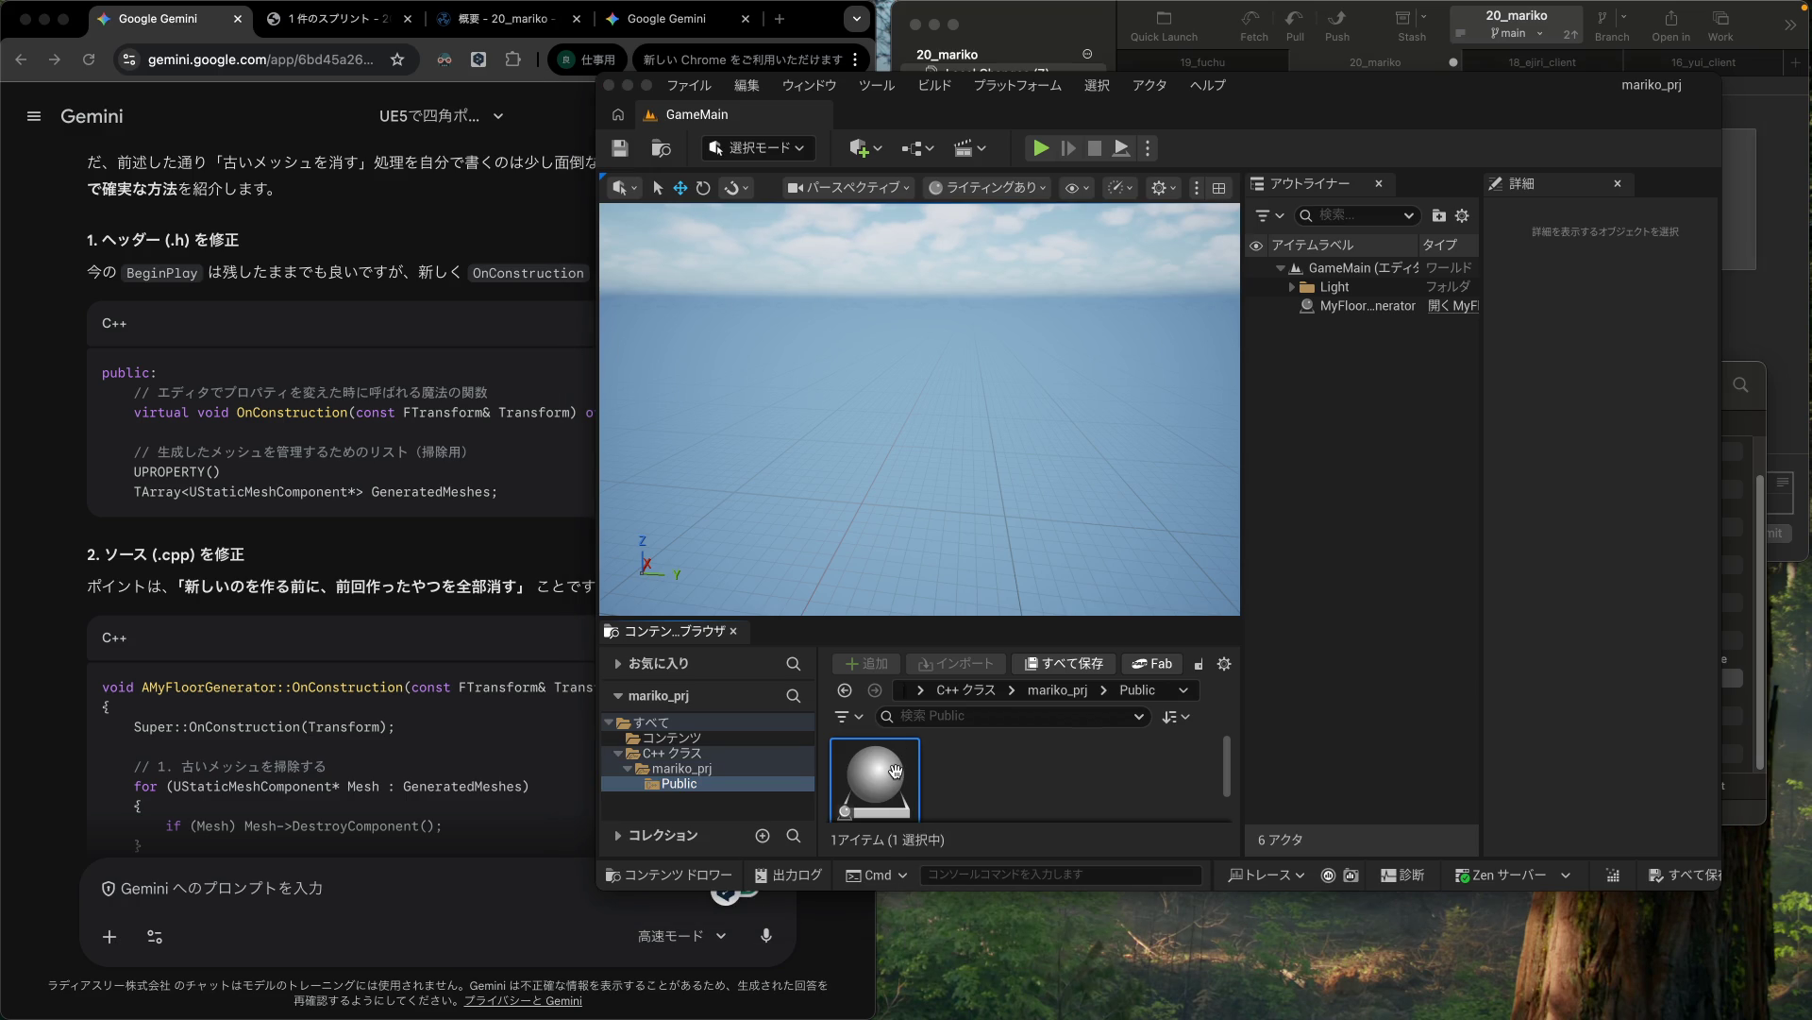
double_click(895, 771)
right_click(895, 772)
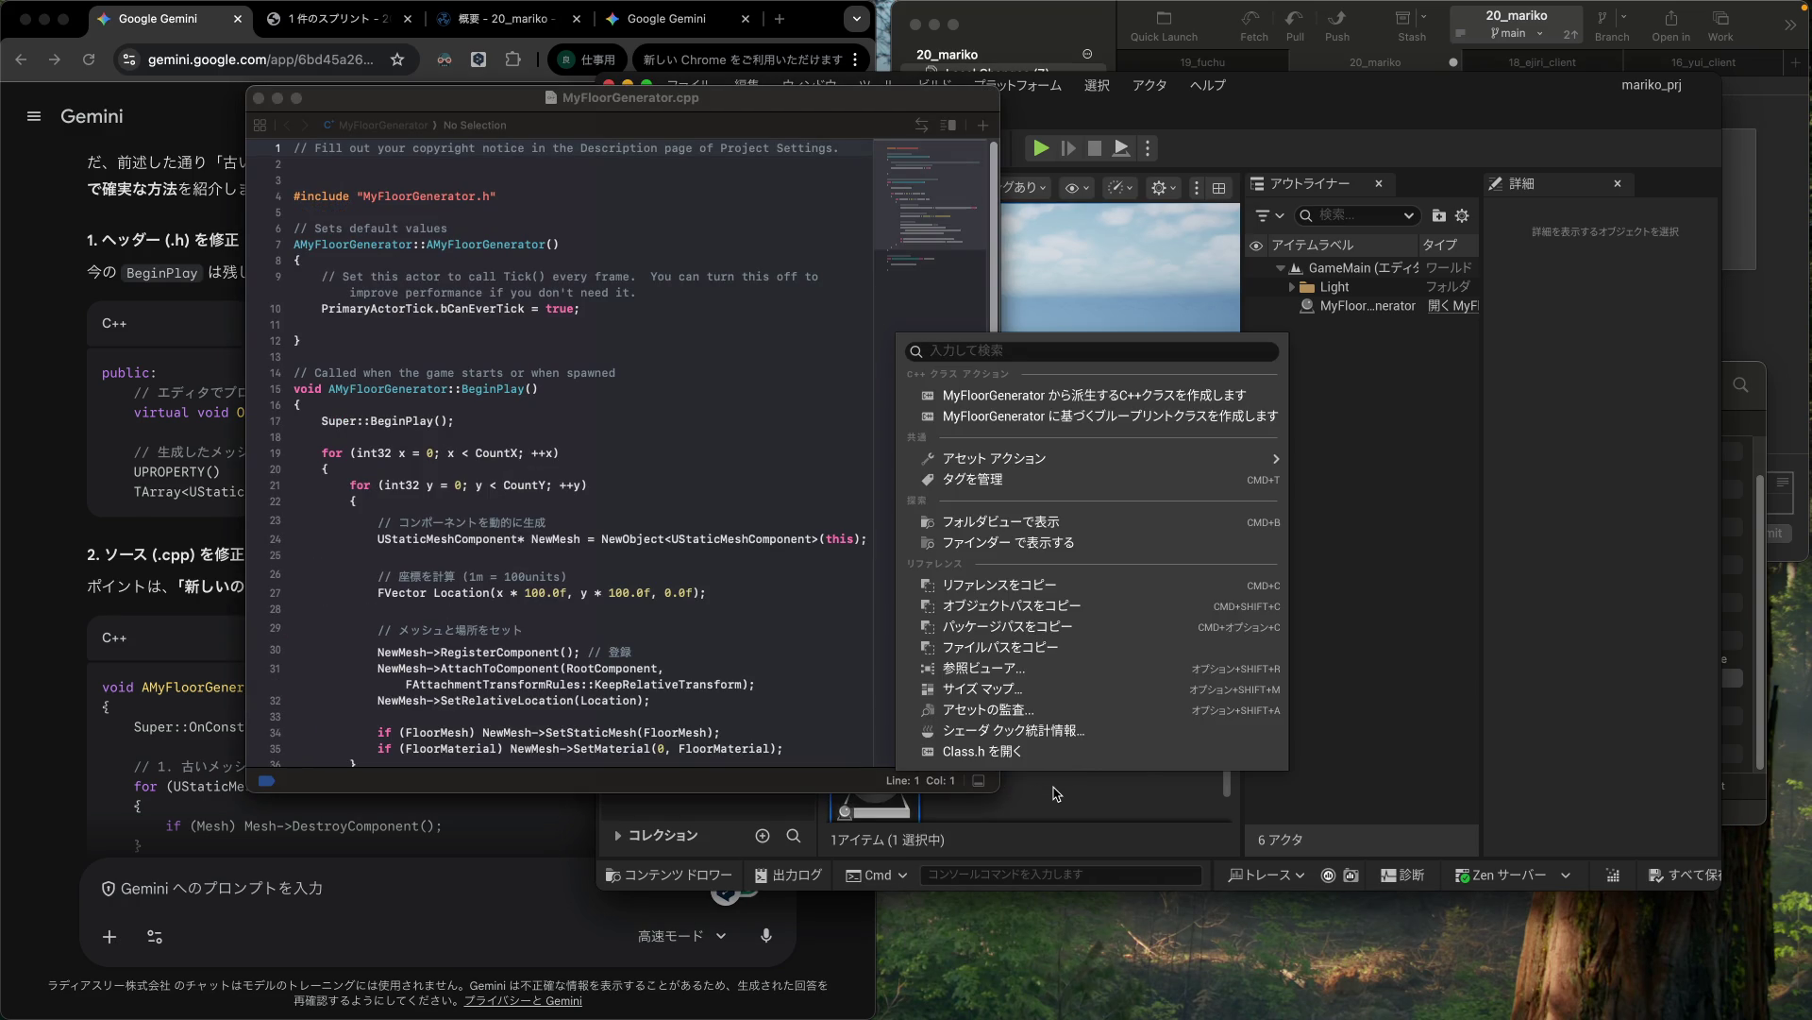
click(1056, 793)
Step: Arrange the MyFloorGenerator.cpp and .h windows beside Gemini's answer
click(550, 162)
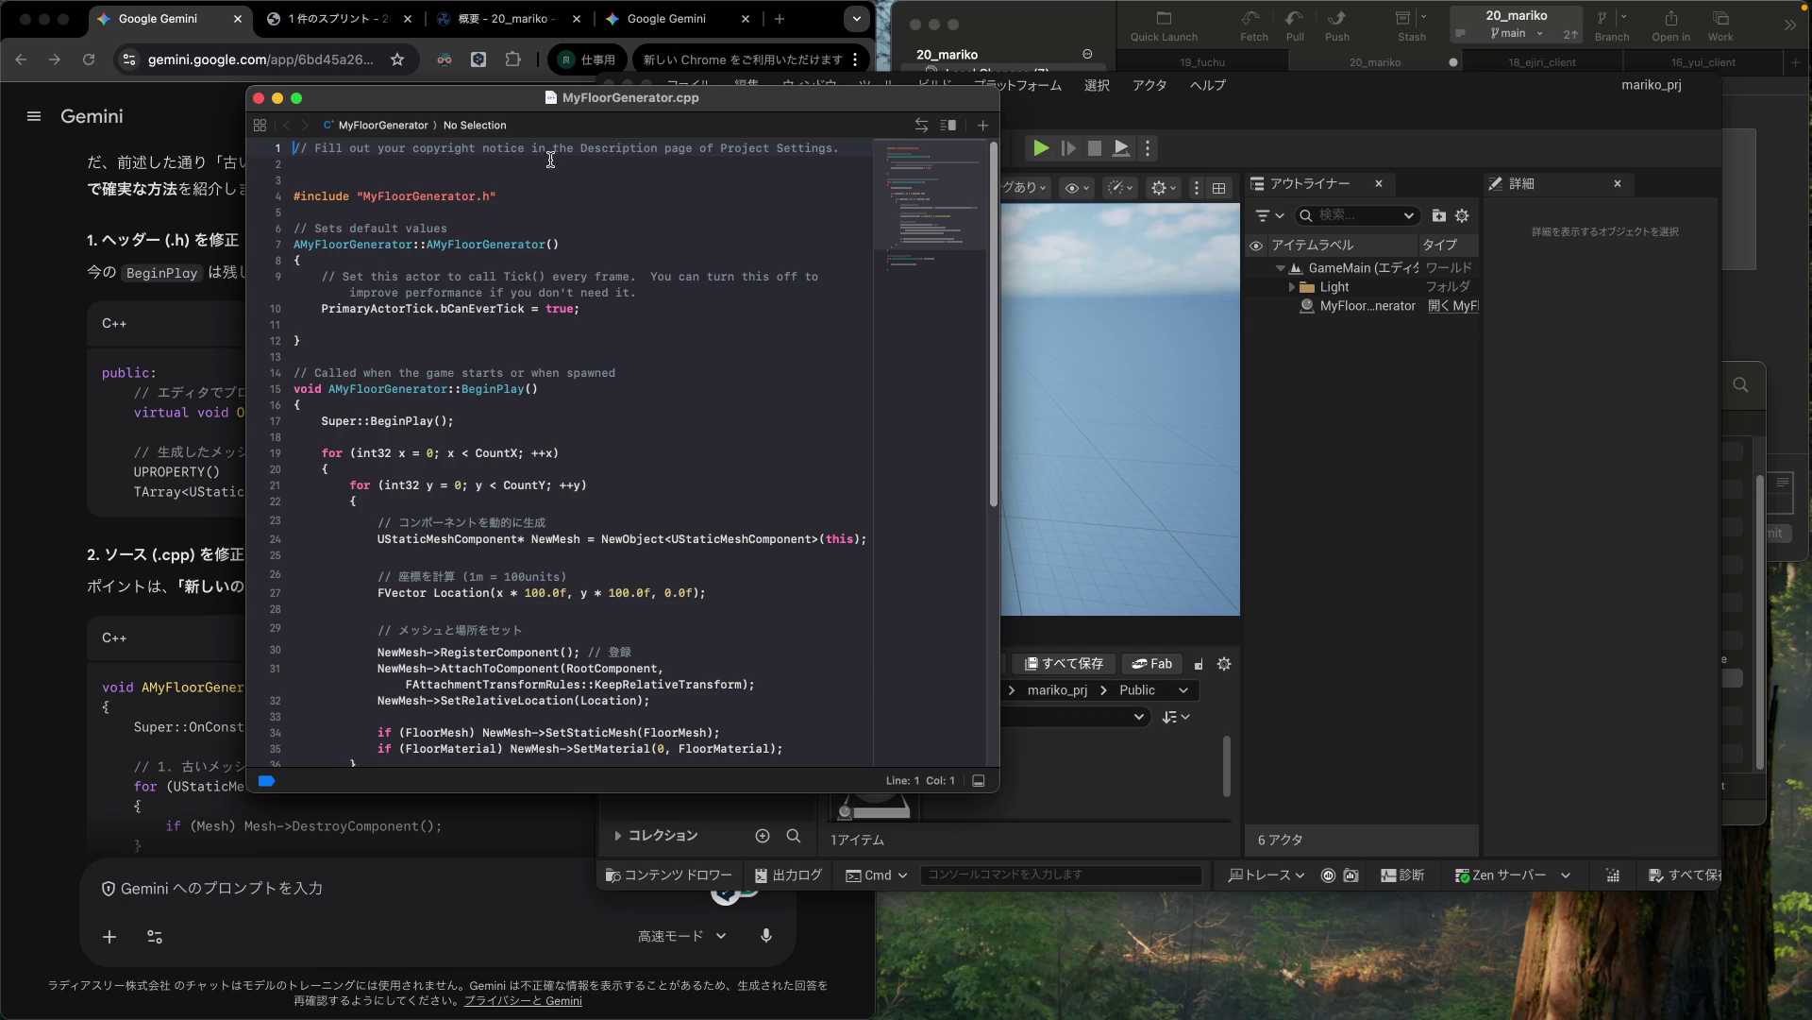
drag(518, 109, 1037, 161)
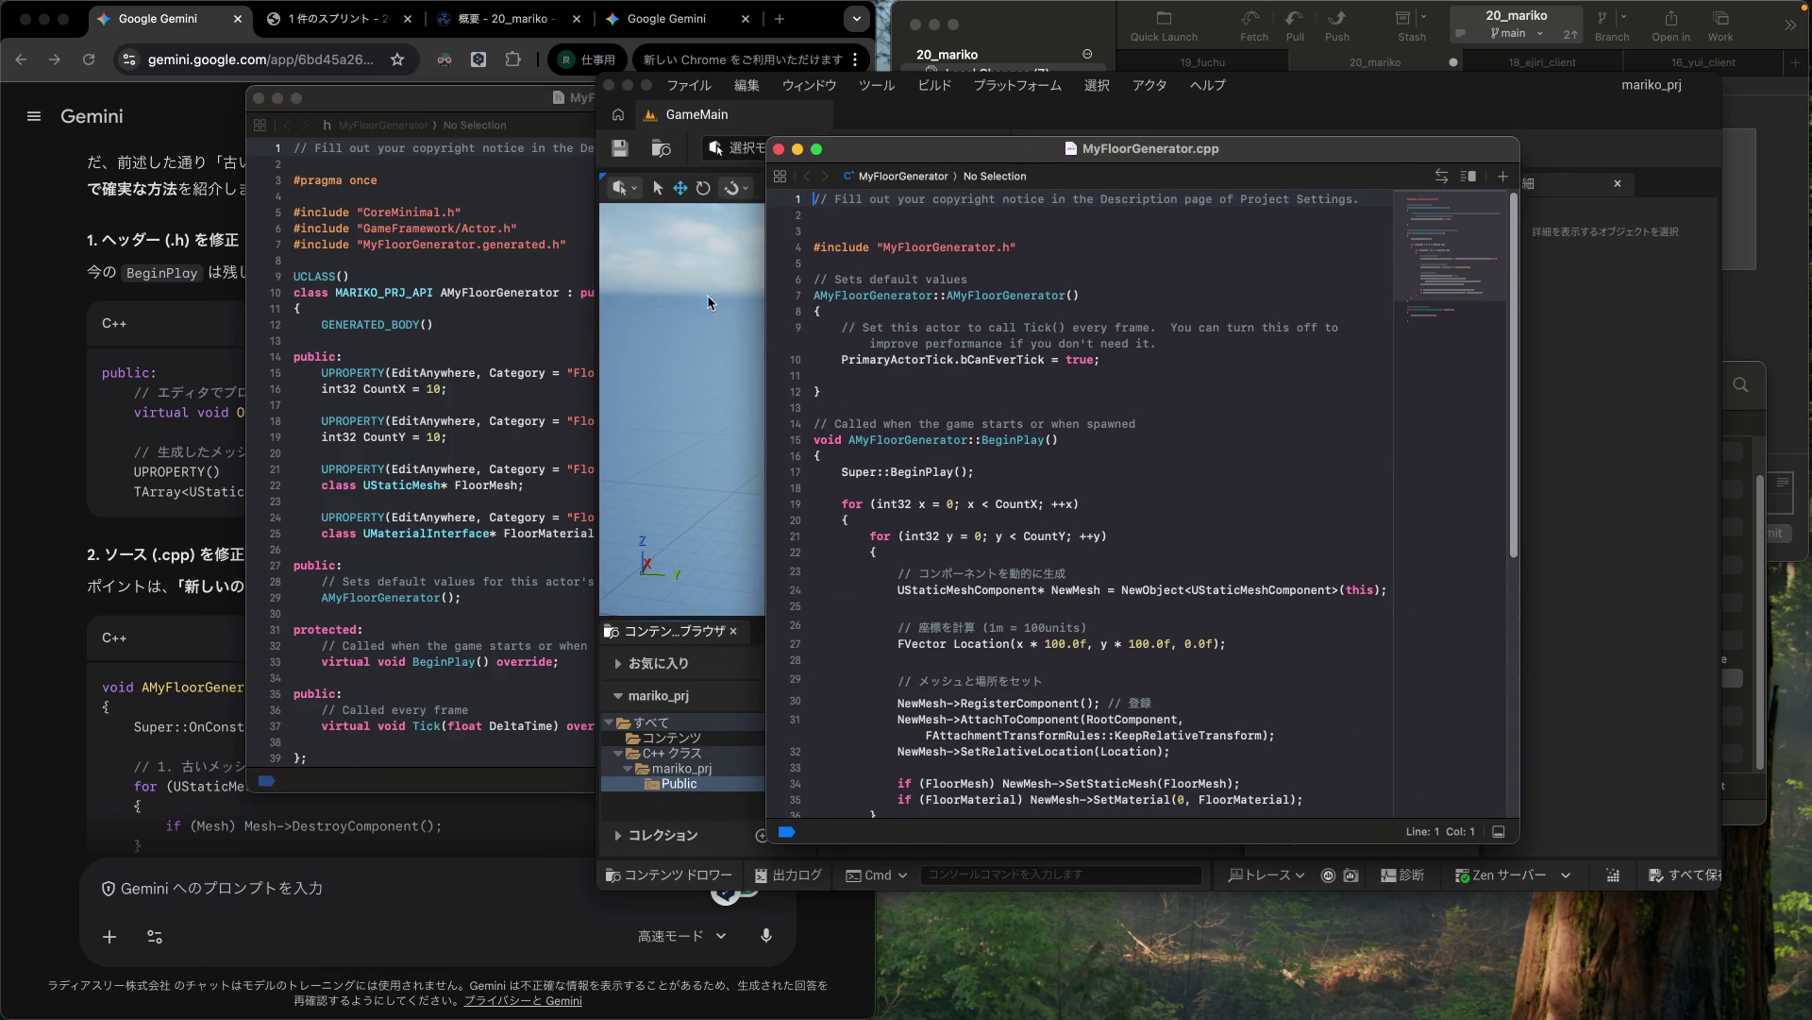
click(436, 333)
drag(531, 105, 876, 91)
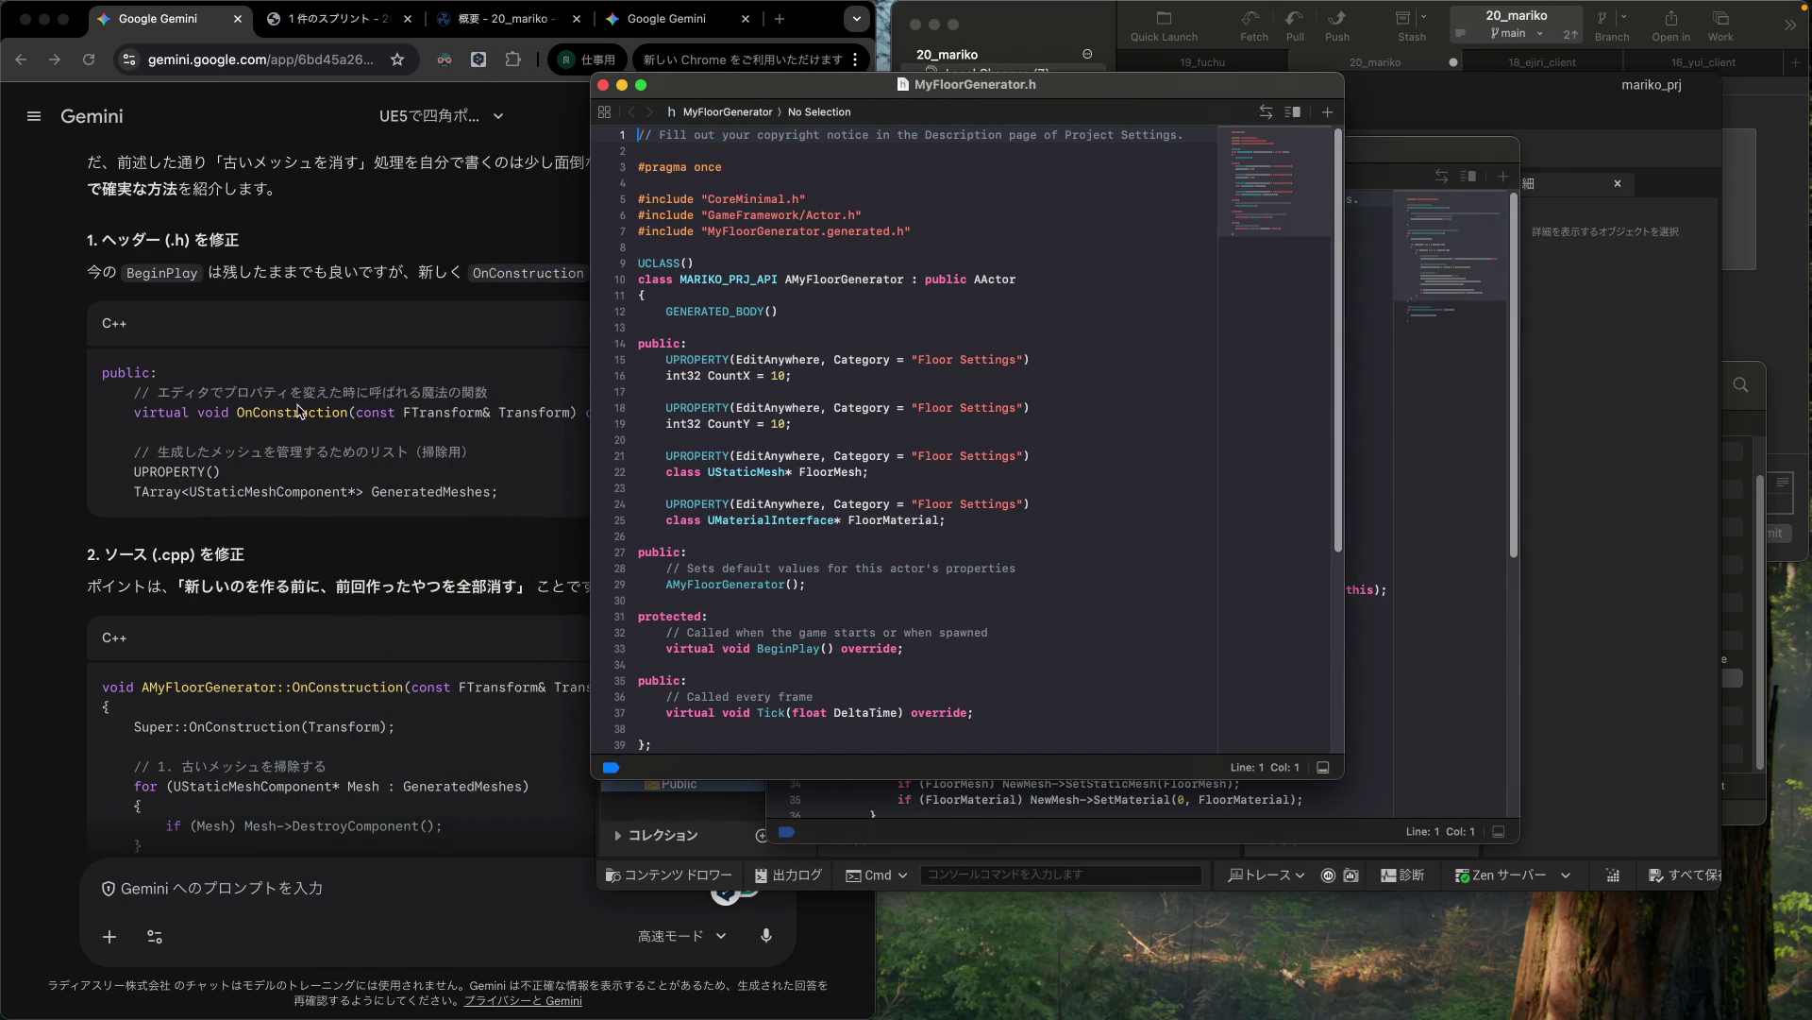
scroll(724, 471, down, 1)
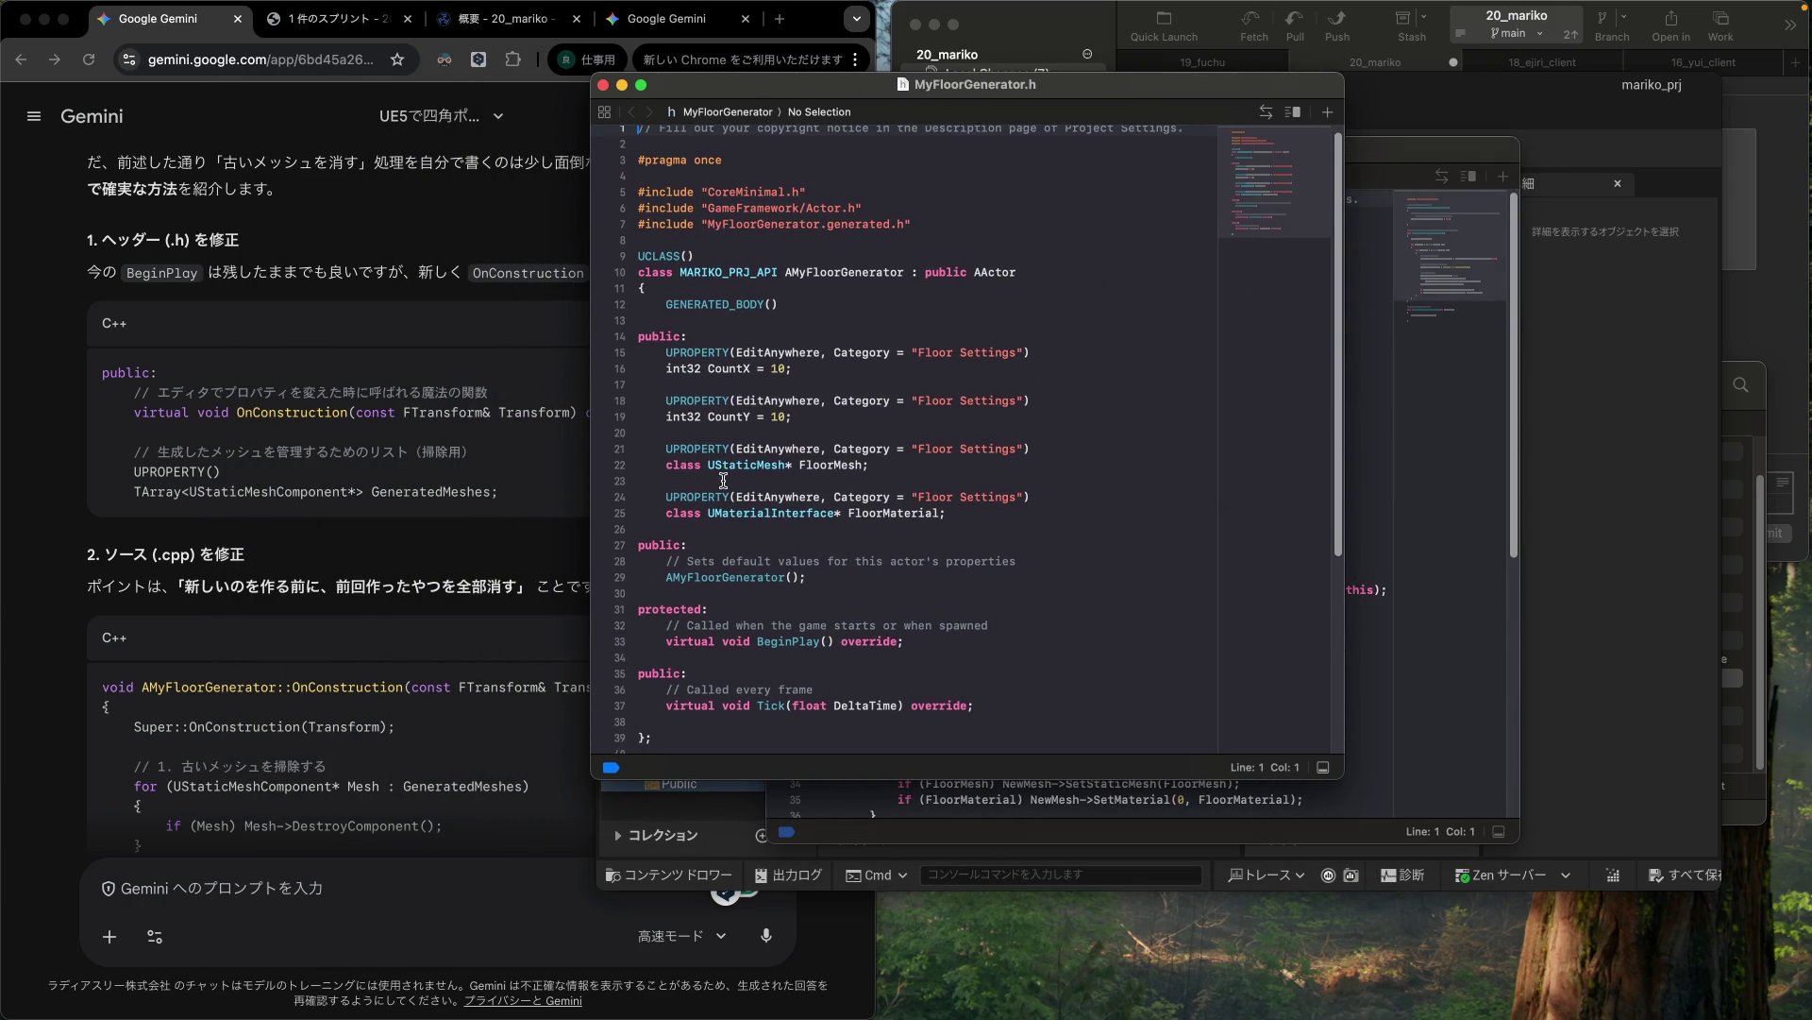
scroll(724, 483, down, 3)
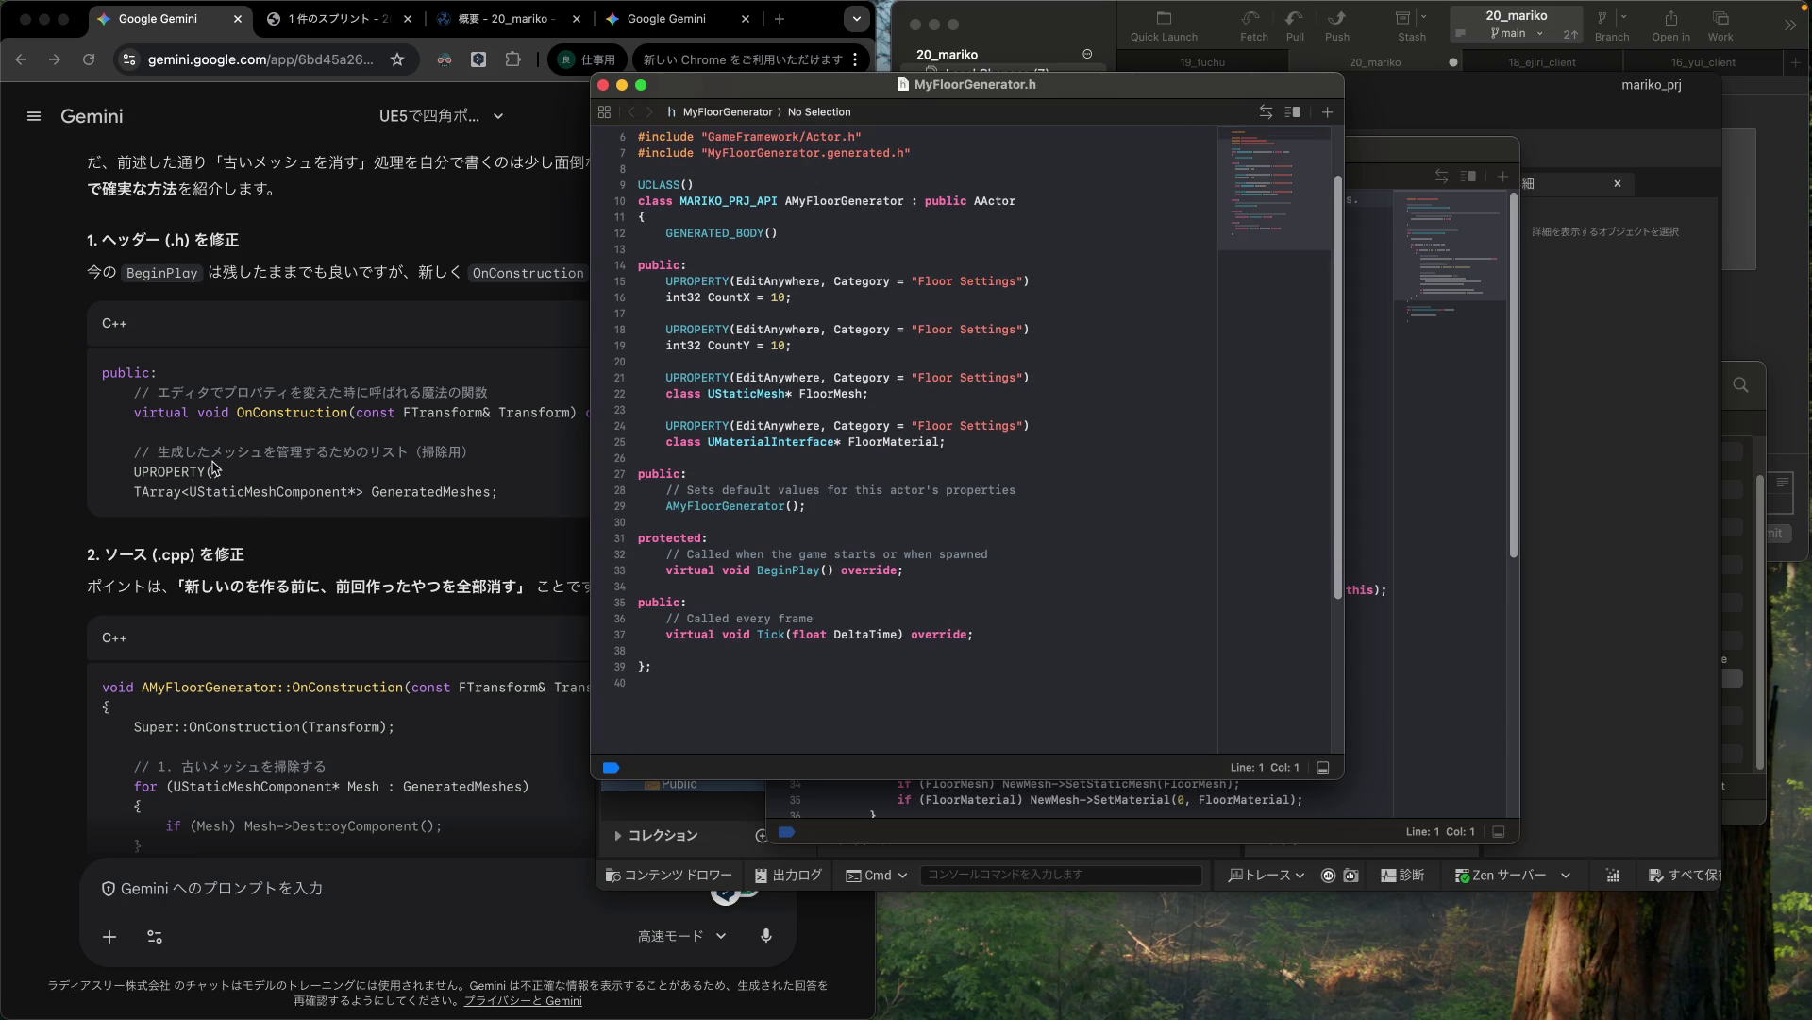
click(145, 422)
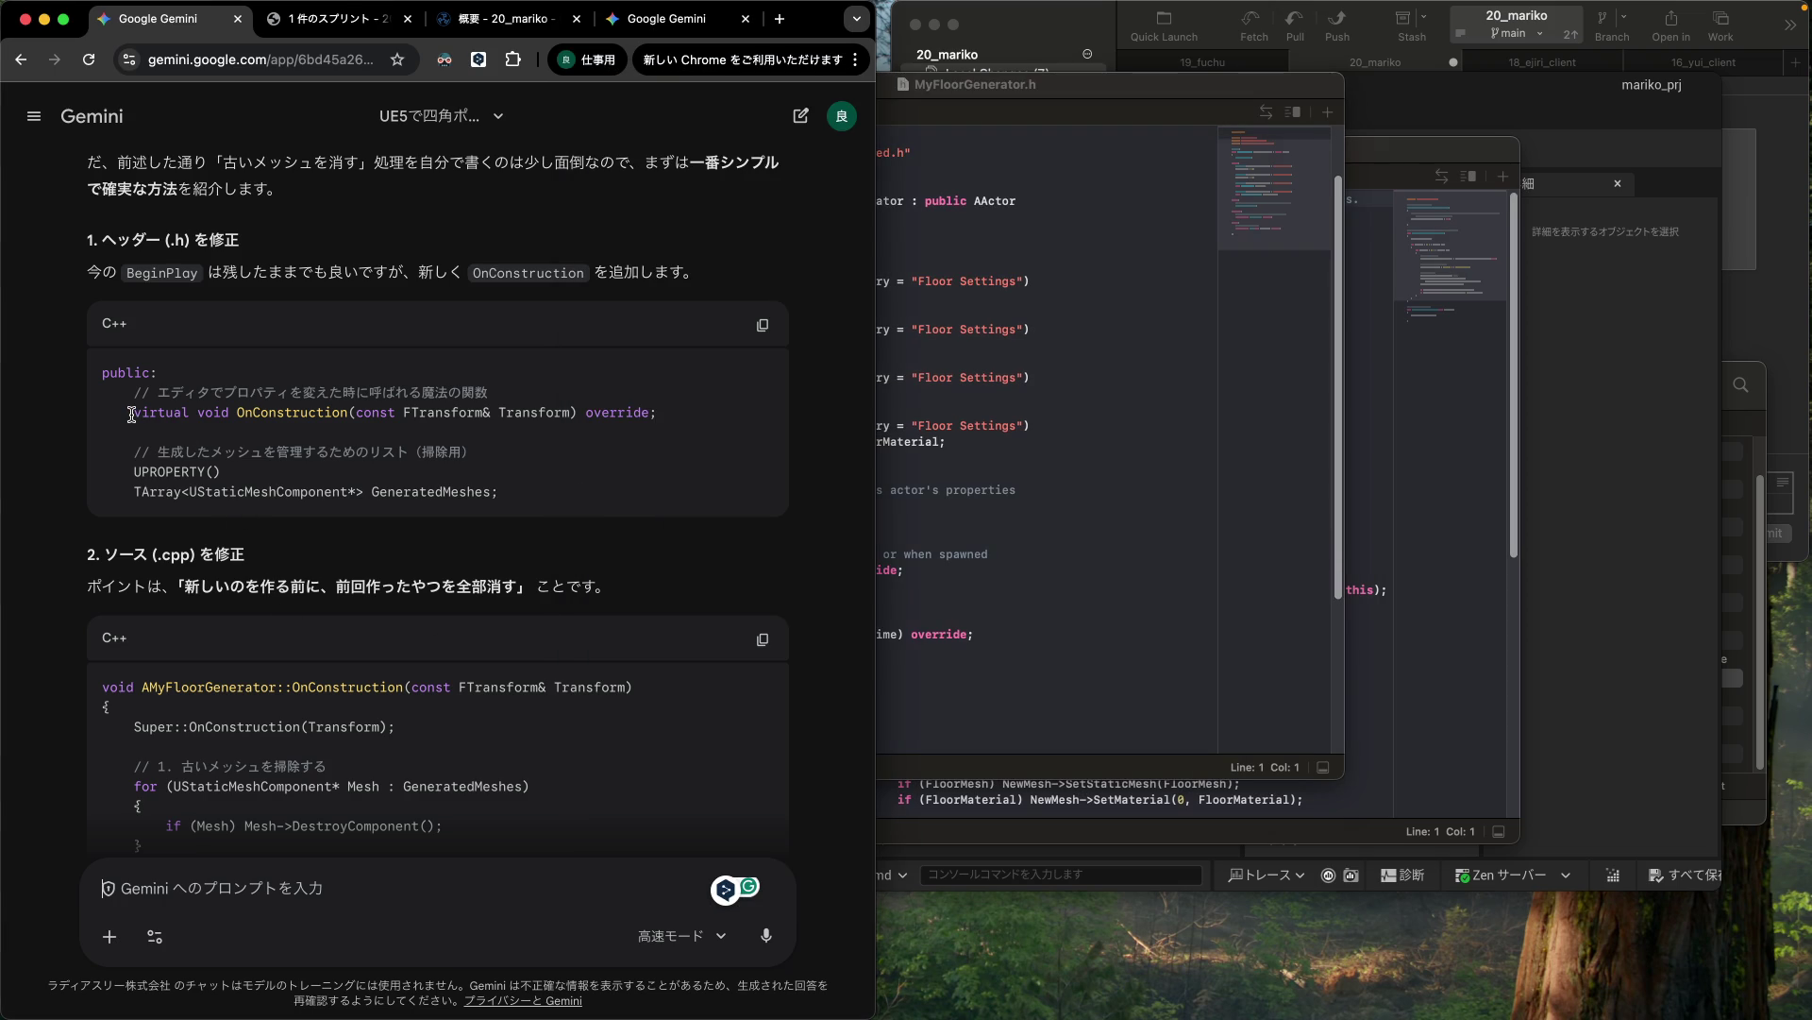
Step: Paste Gemini's OnConstruction declaration after Tick in the header, trimming '魔法の関数' from its comment
mouse_move(131, 416)
mouse_down()
mouse_move(236, 414)
mouse_move(175, 394)
mouse_move(701, 414)
mouse_up()
key(super+c)
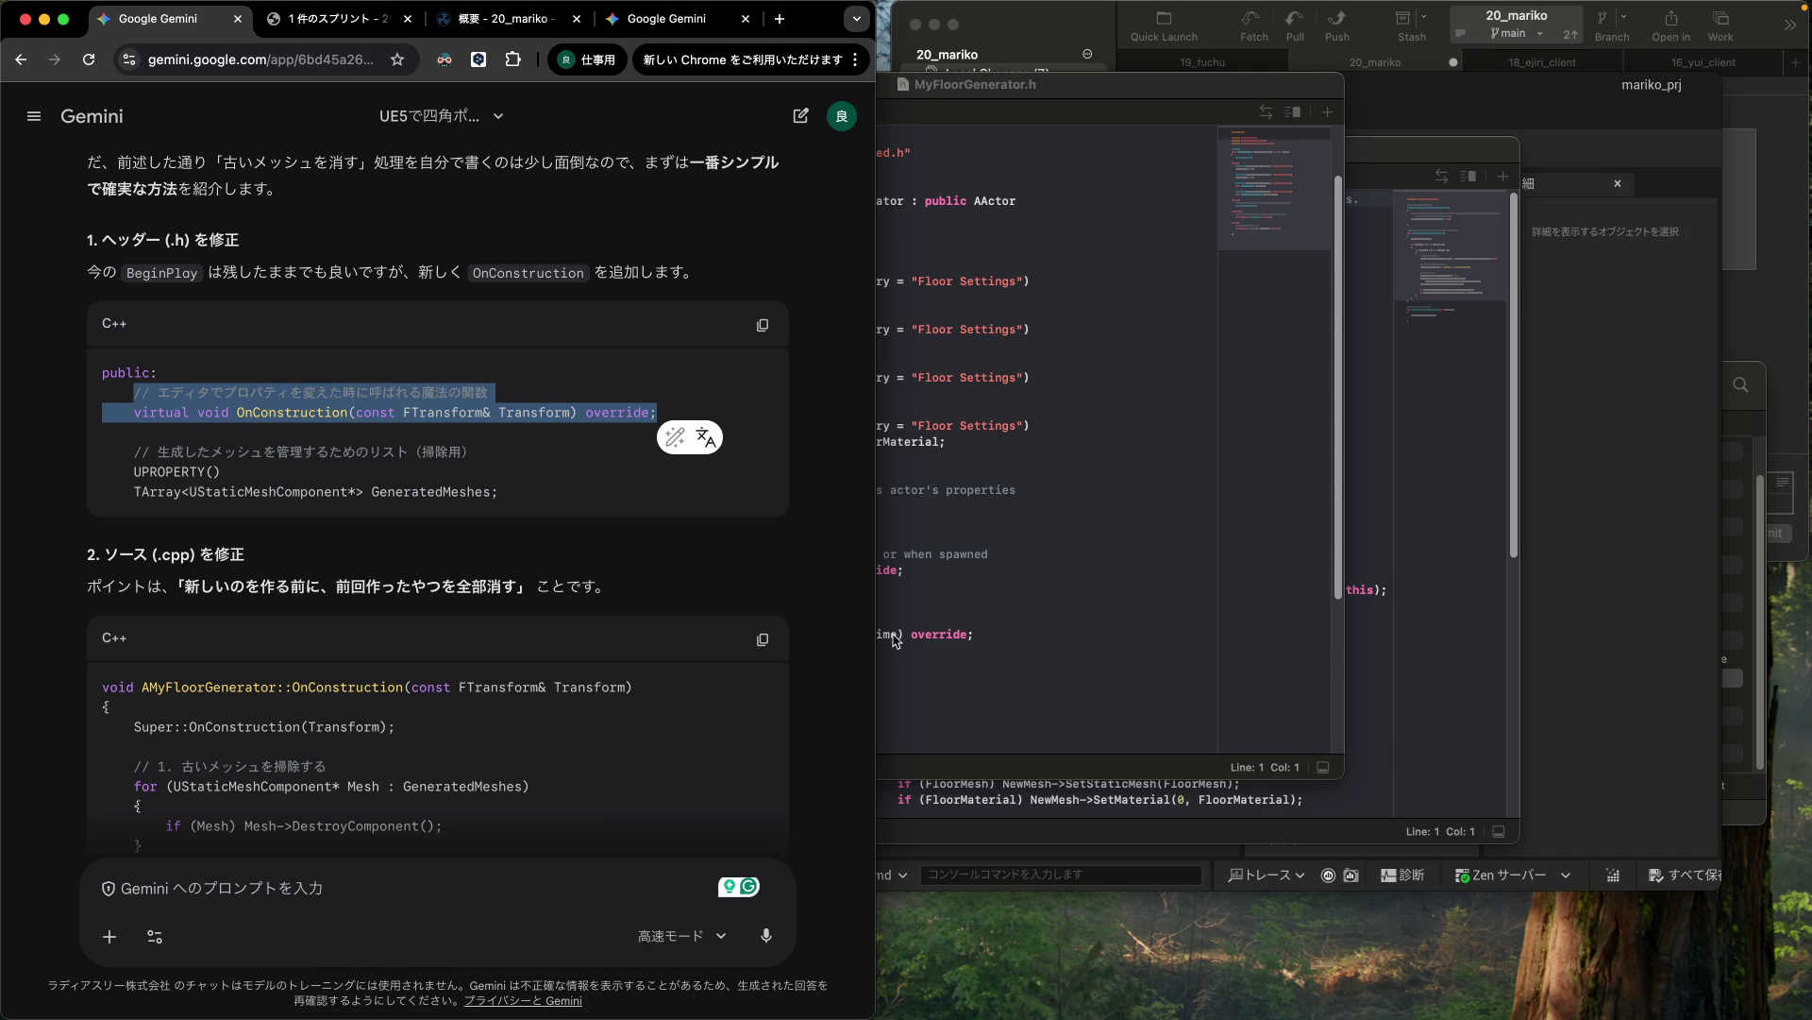
click(984, 653)
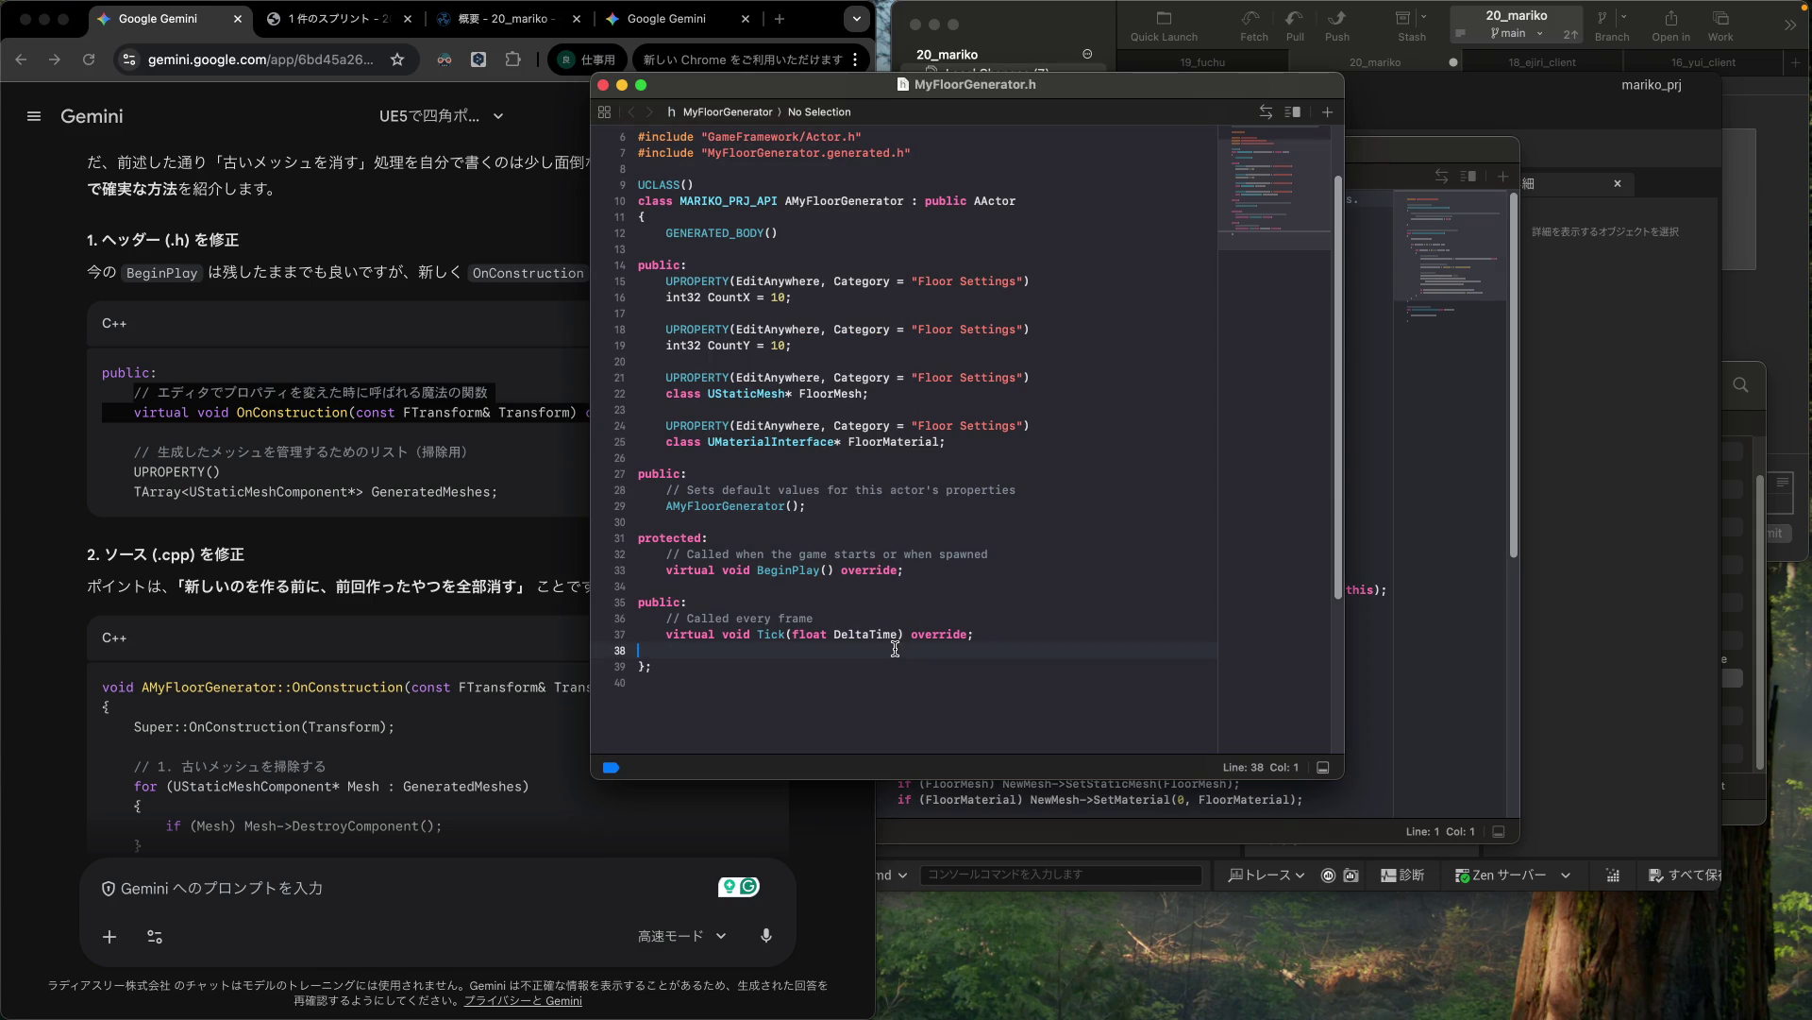
key(Tab)
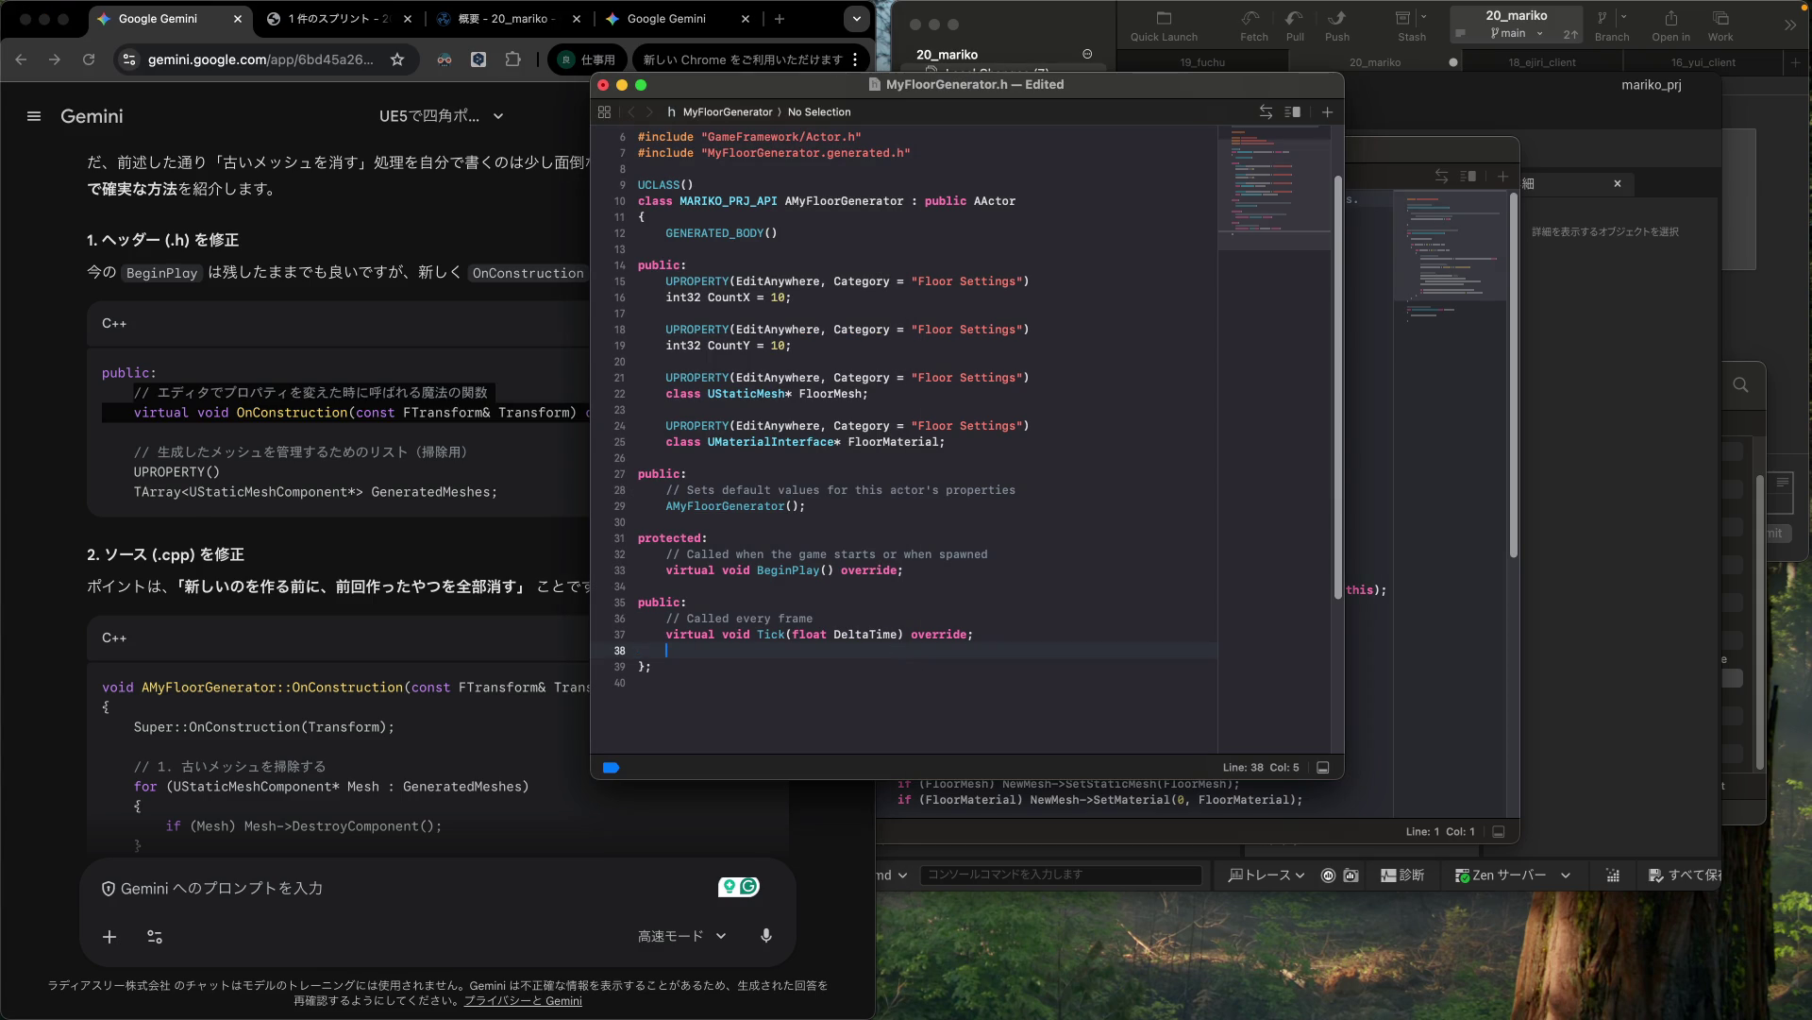
key(super+v)
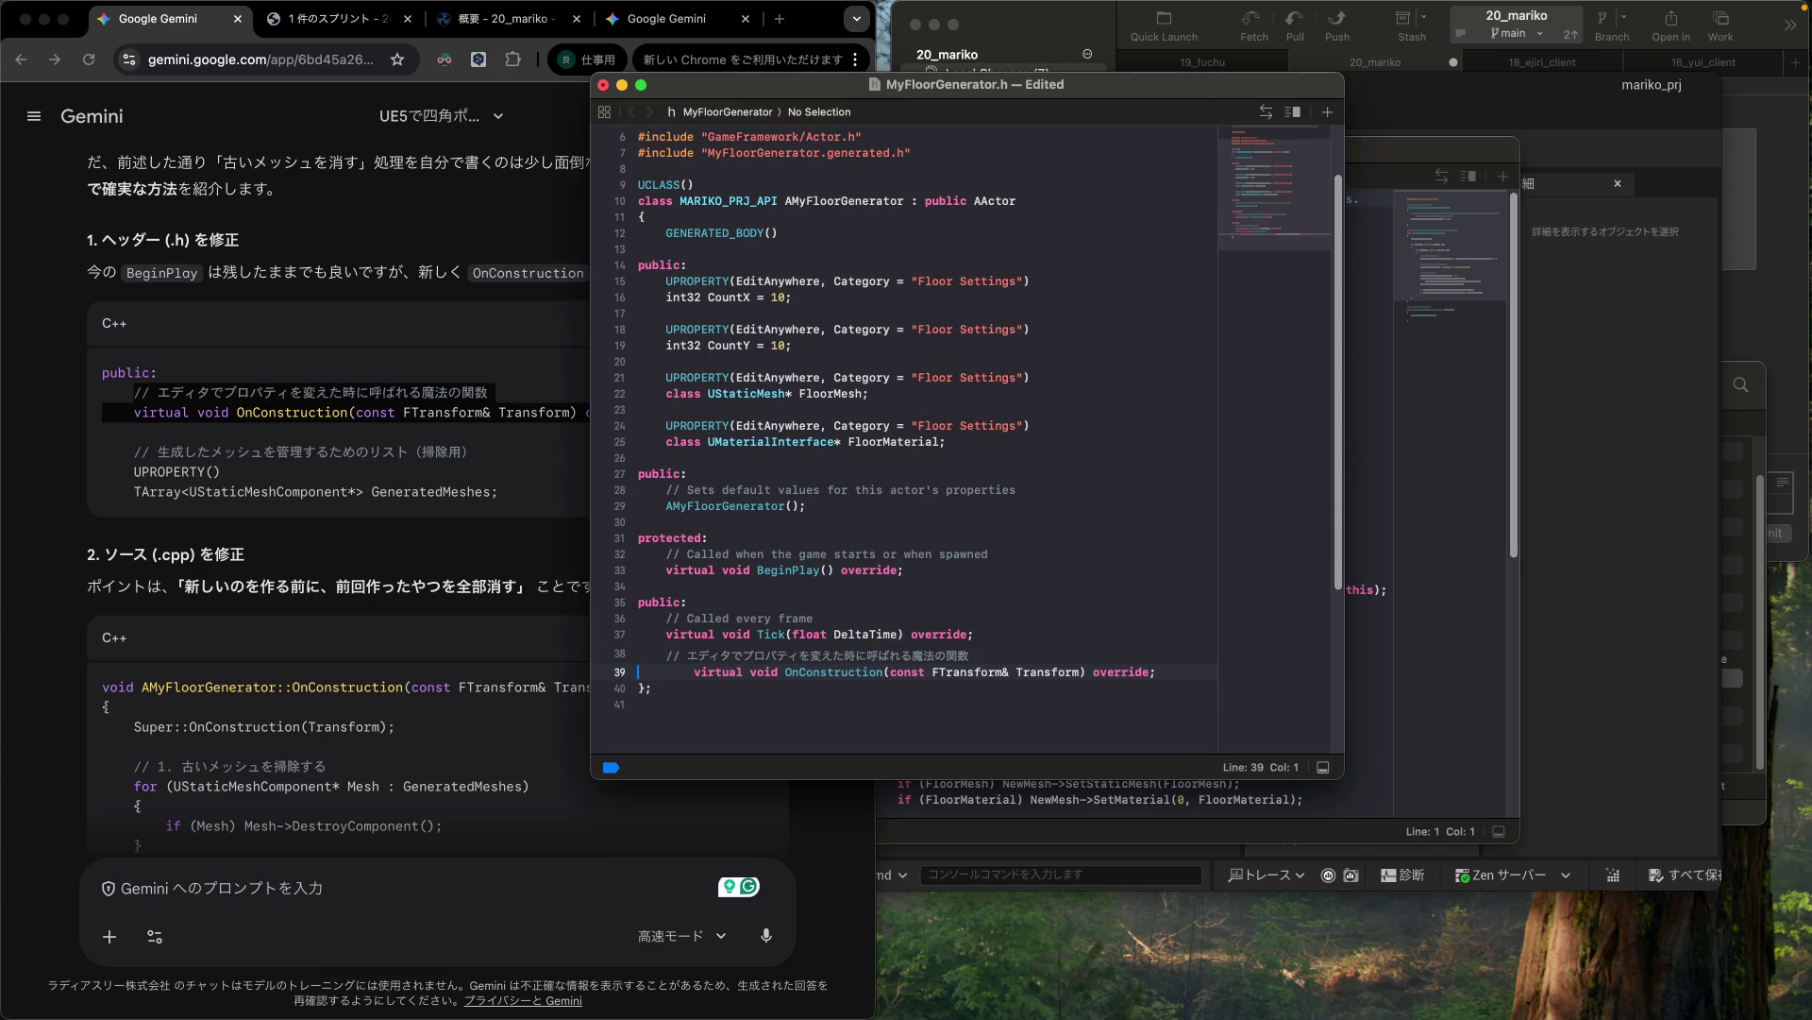
triple_click(849, 671)
key(ctrl+i)
key(Right)
click(958, 655)
key(shift+Right)
key(shift+Right)
key(shift+Right)
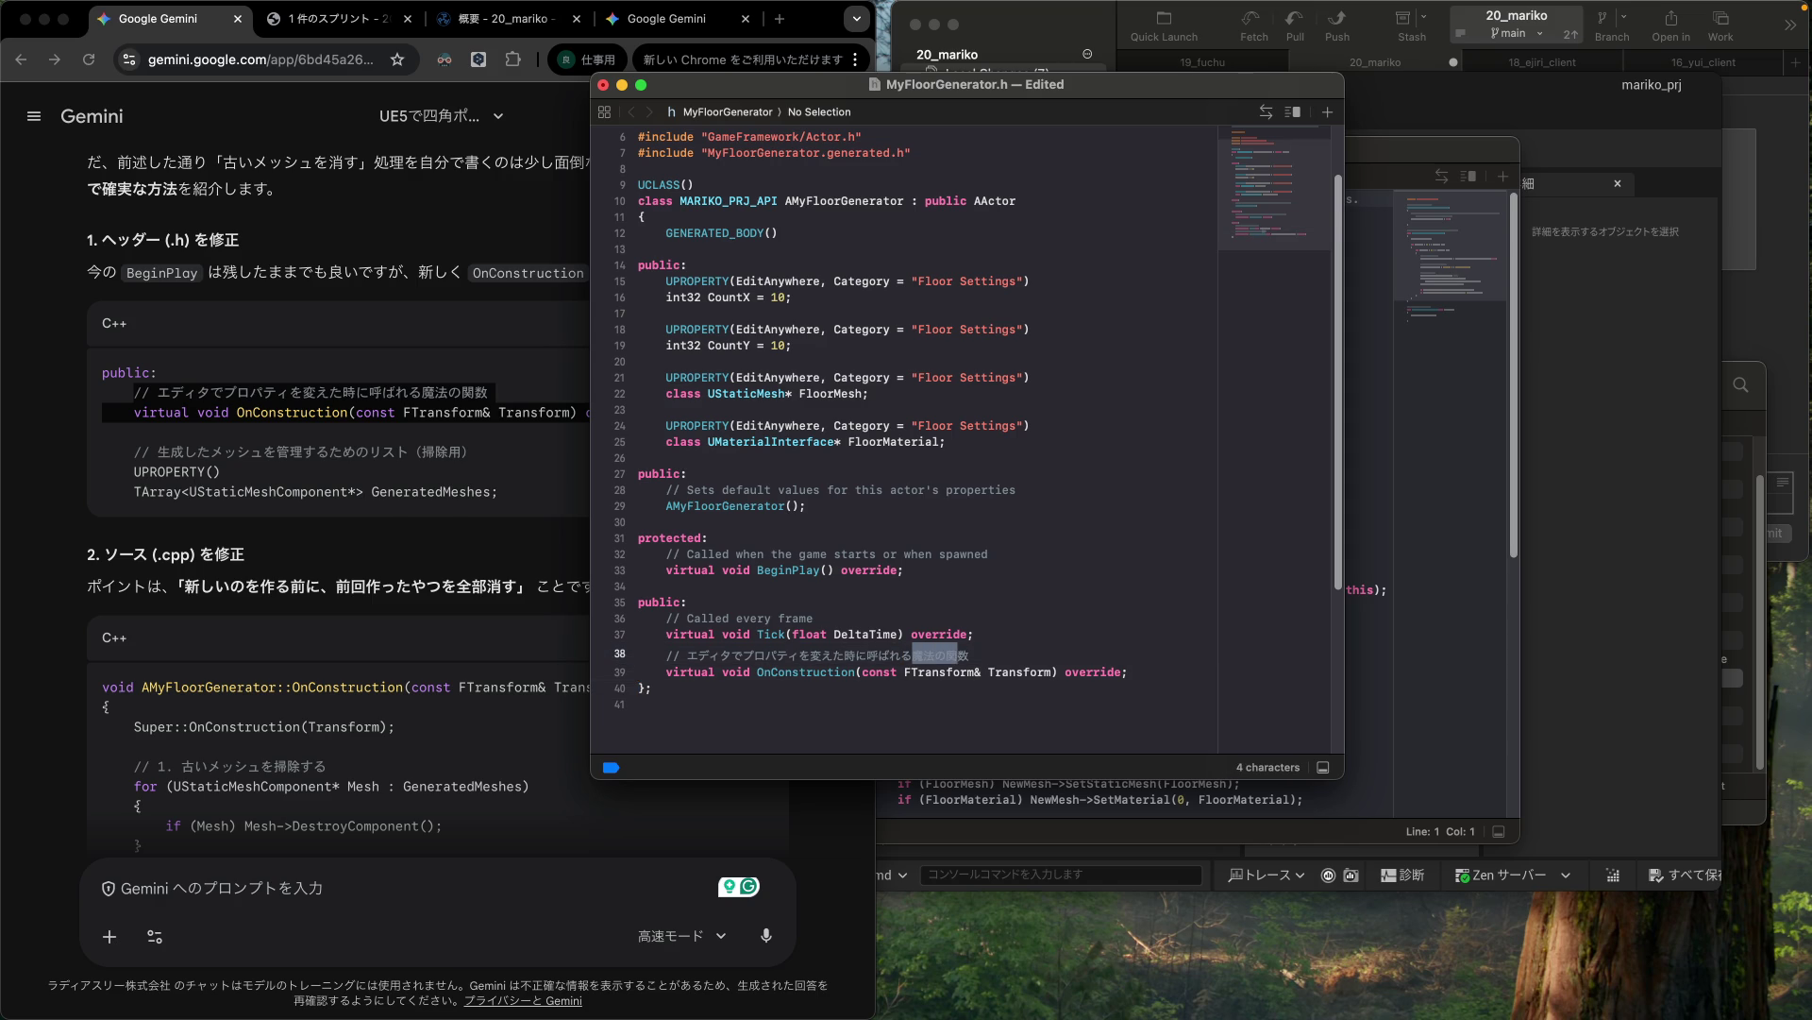
key(BackSpace)
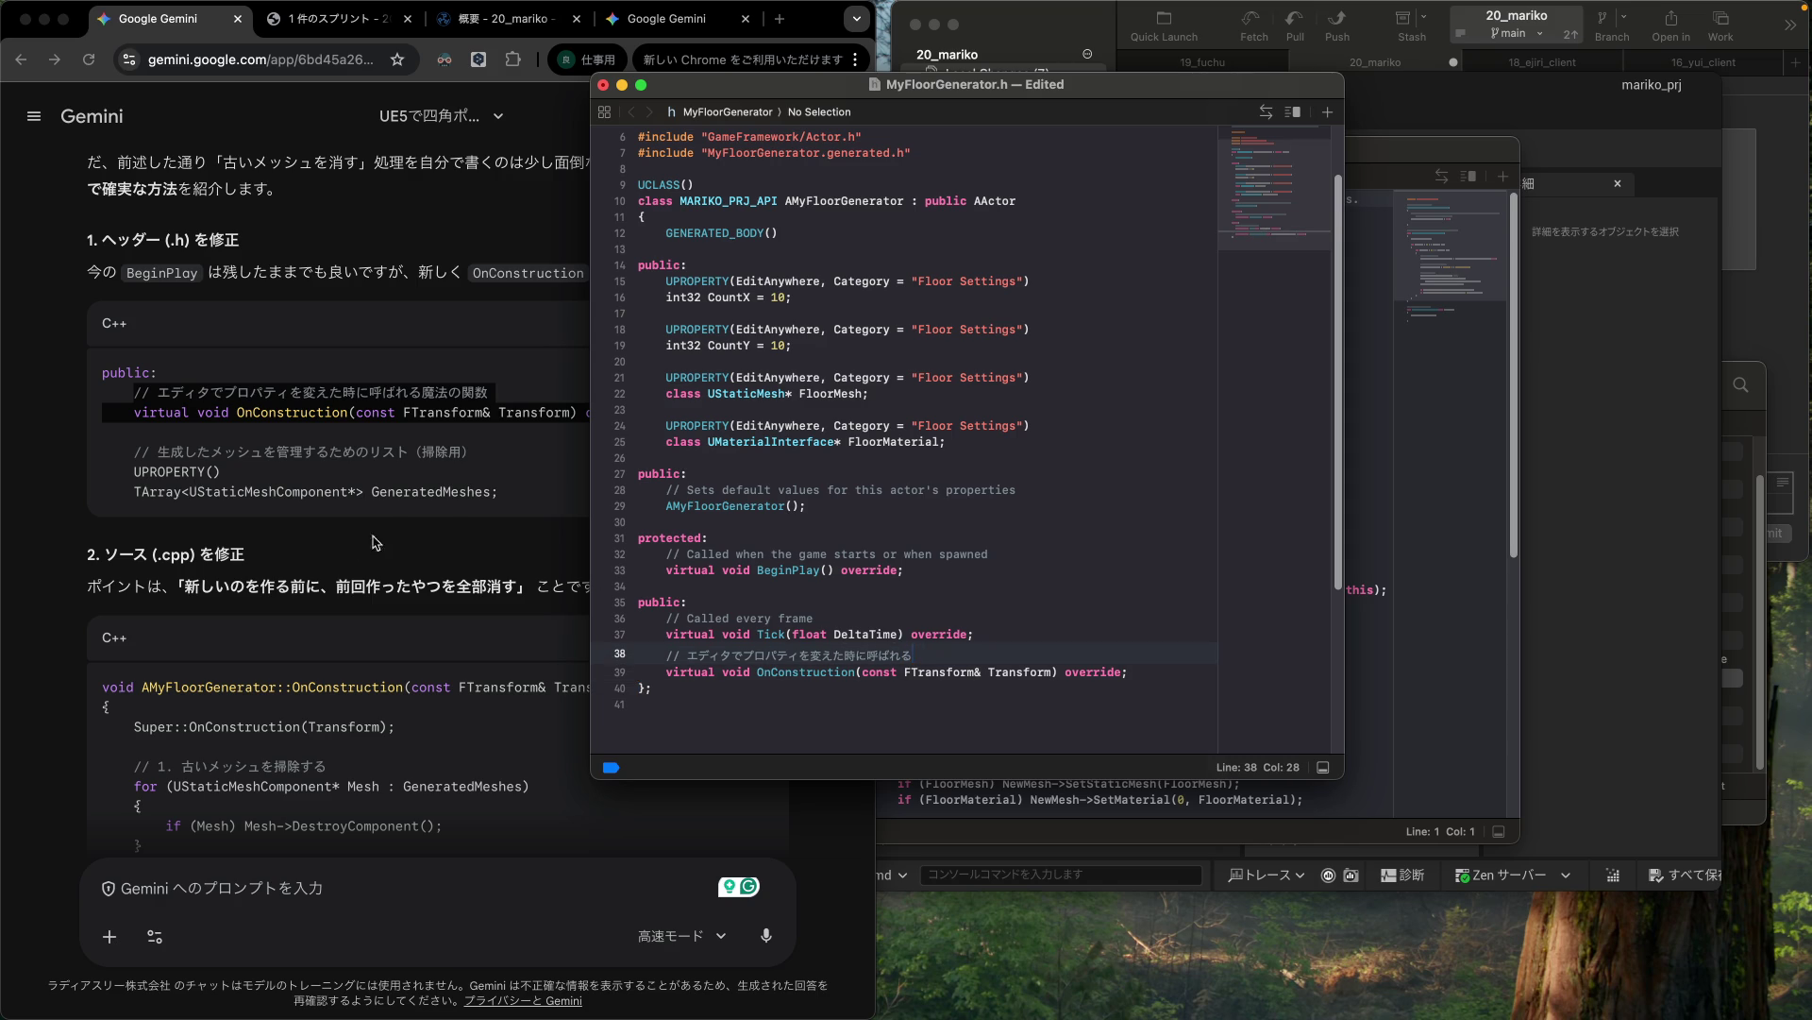
Step: Add the UPROPERTY GeneratedMeshes TArray below OnConstruction and fix the indentation
click(171, 464)
click(162, 469)
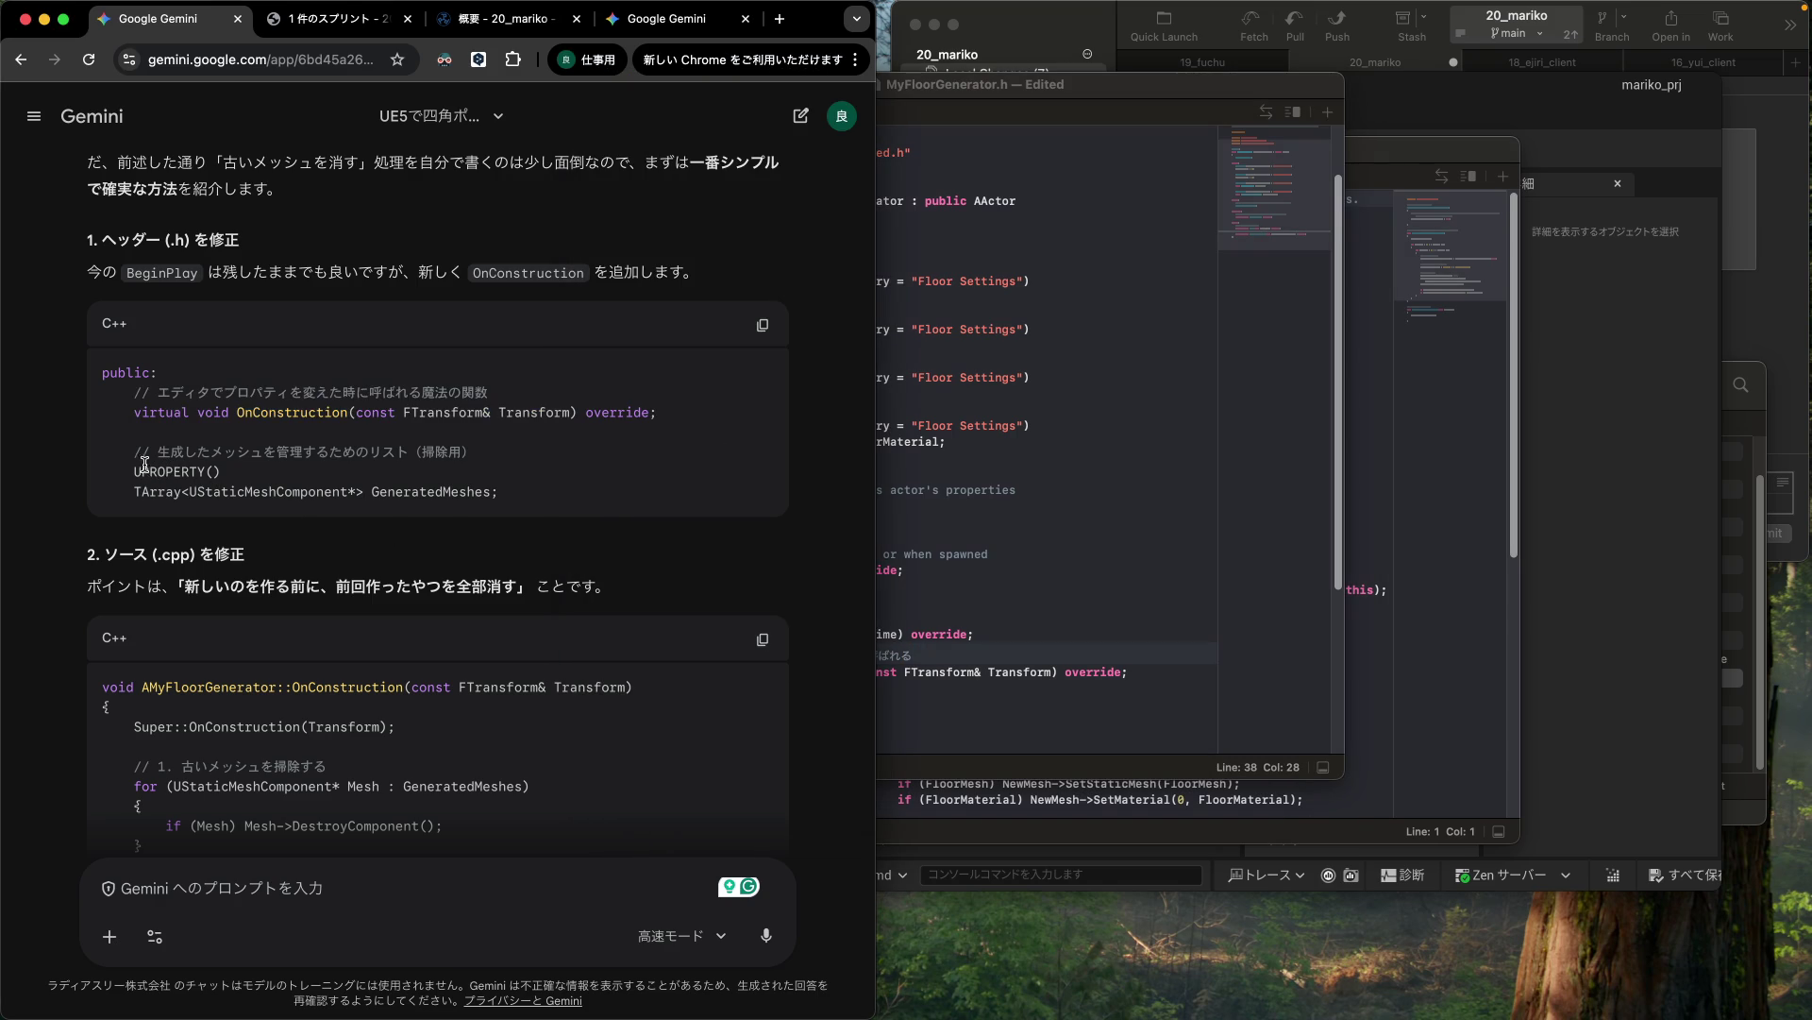
drag(98, 457, 102, 511)
key(super+c)
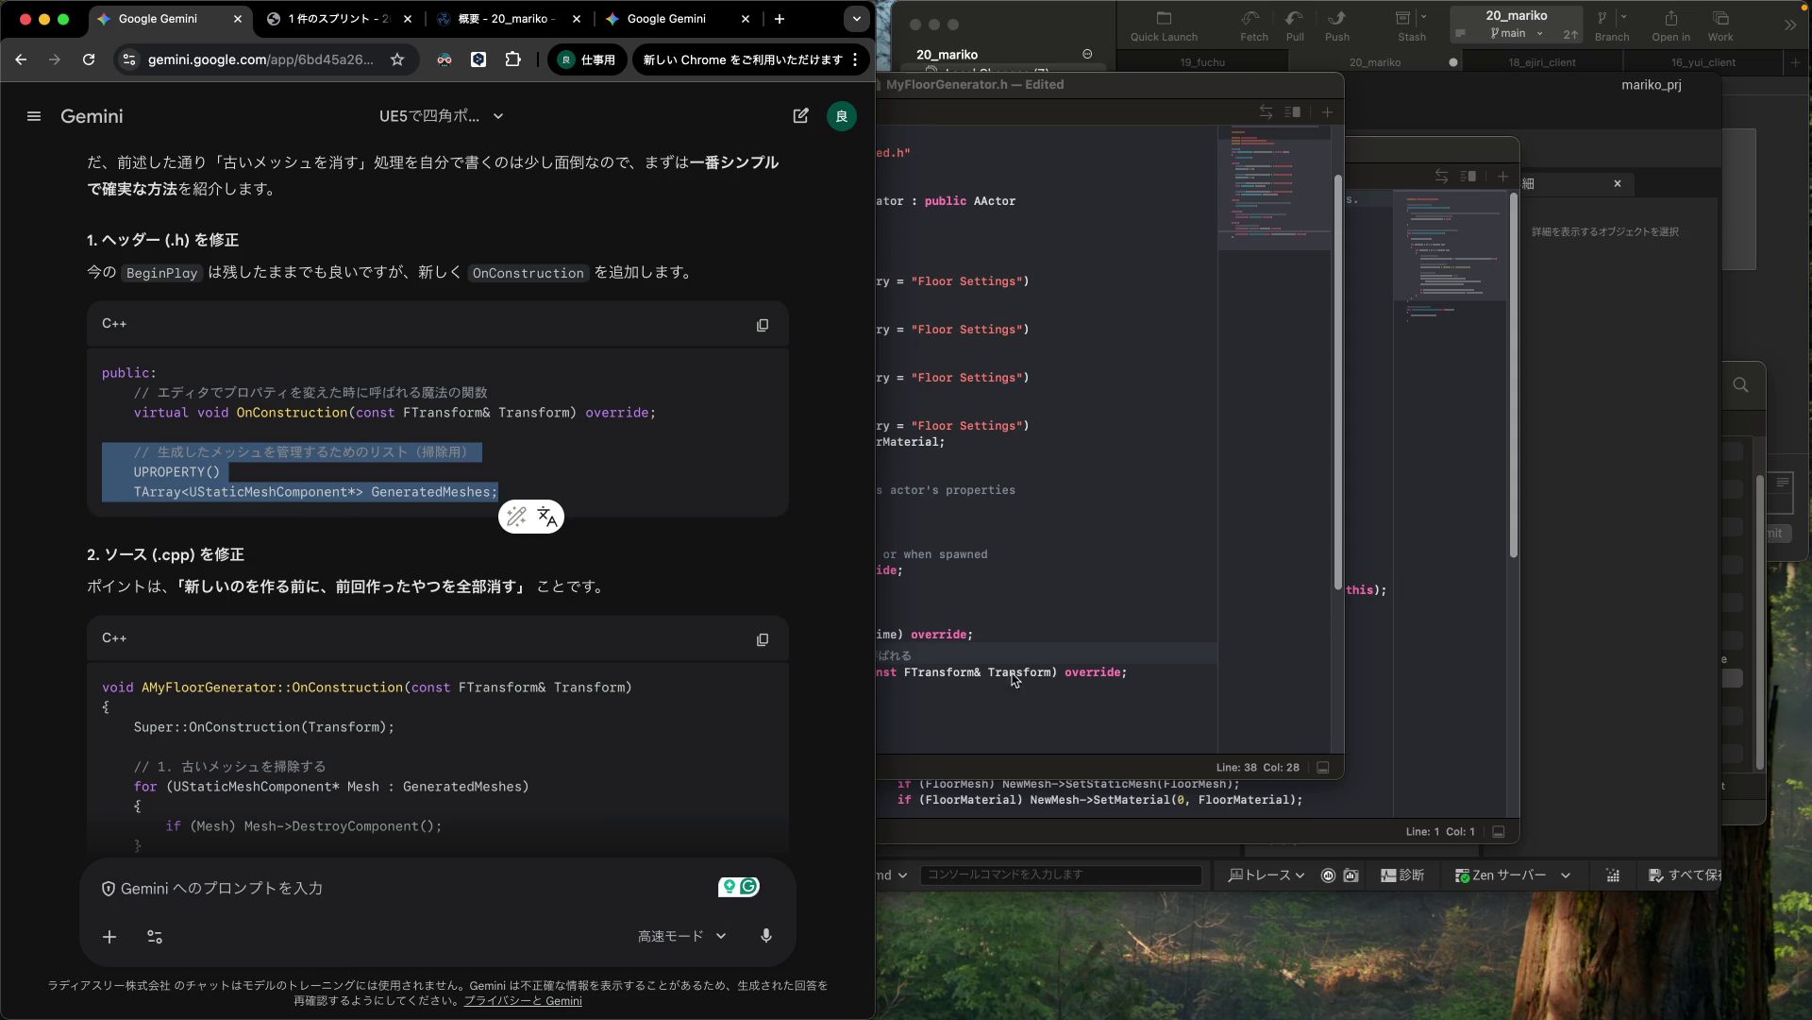
click(1135, 687)
click(1146, 673)
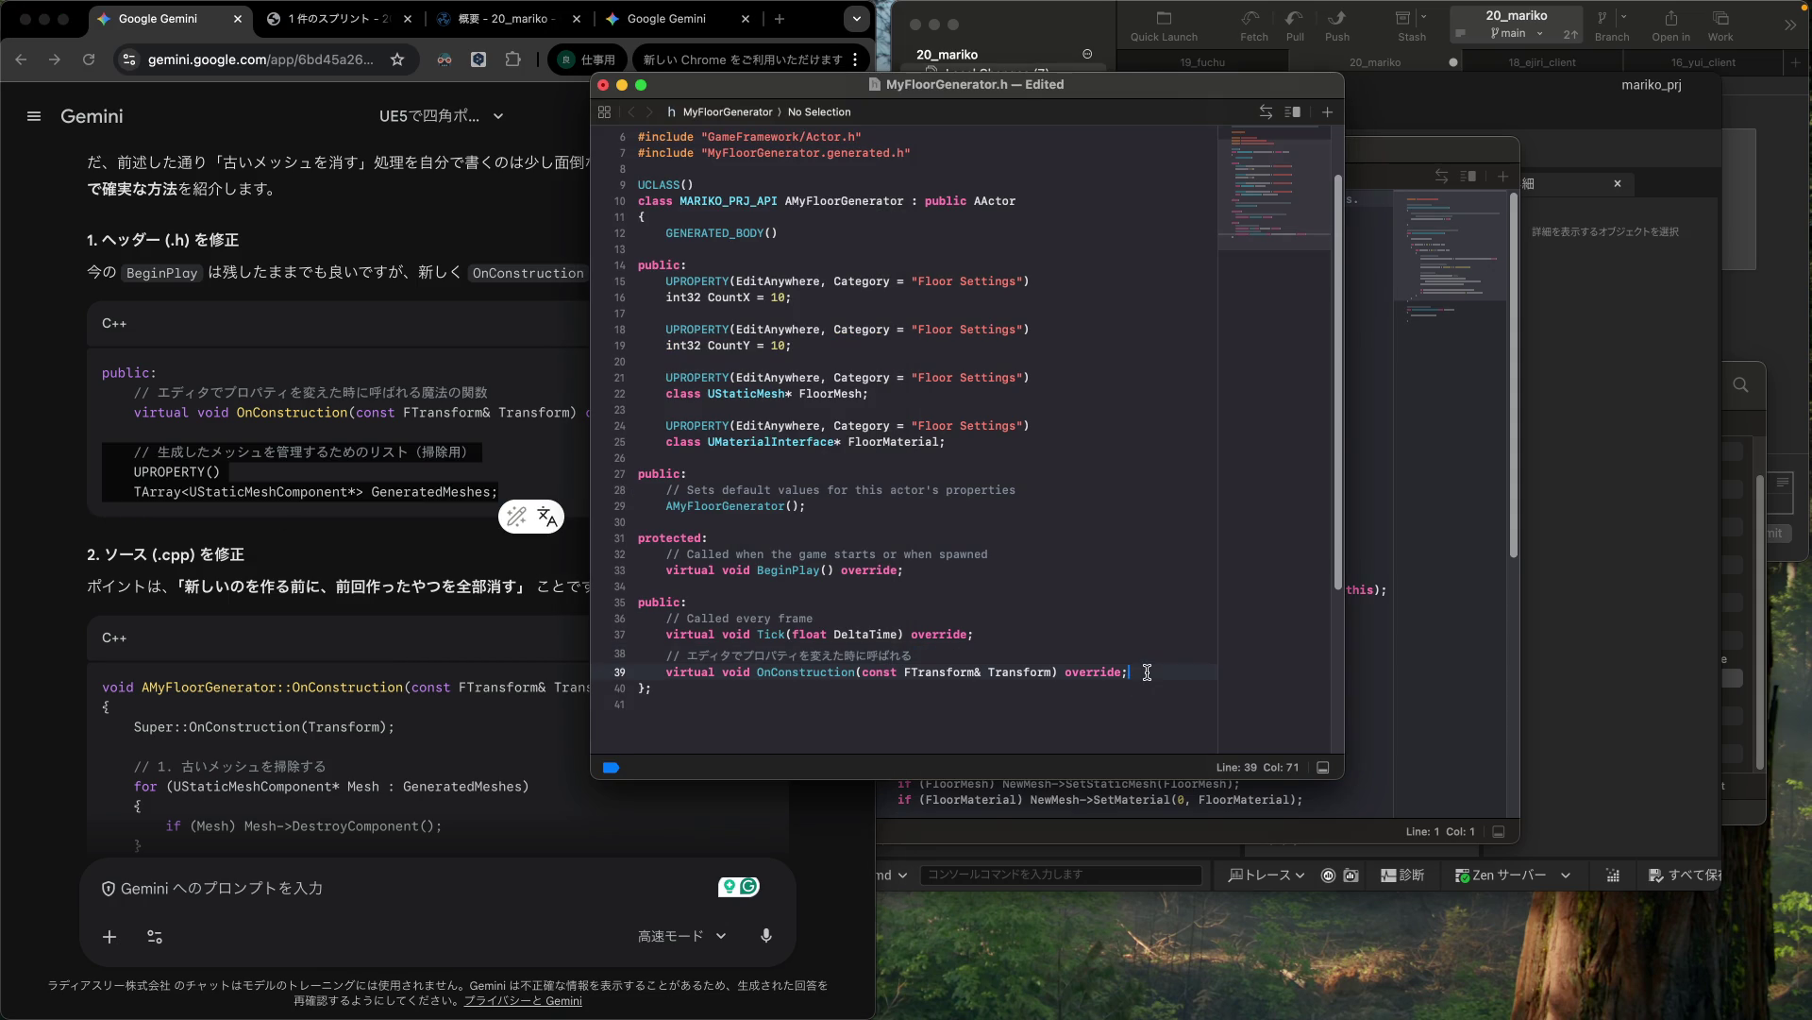
key(Return)
key(super+v)
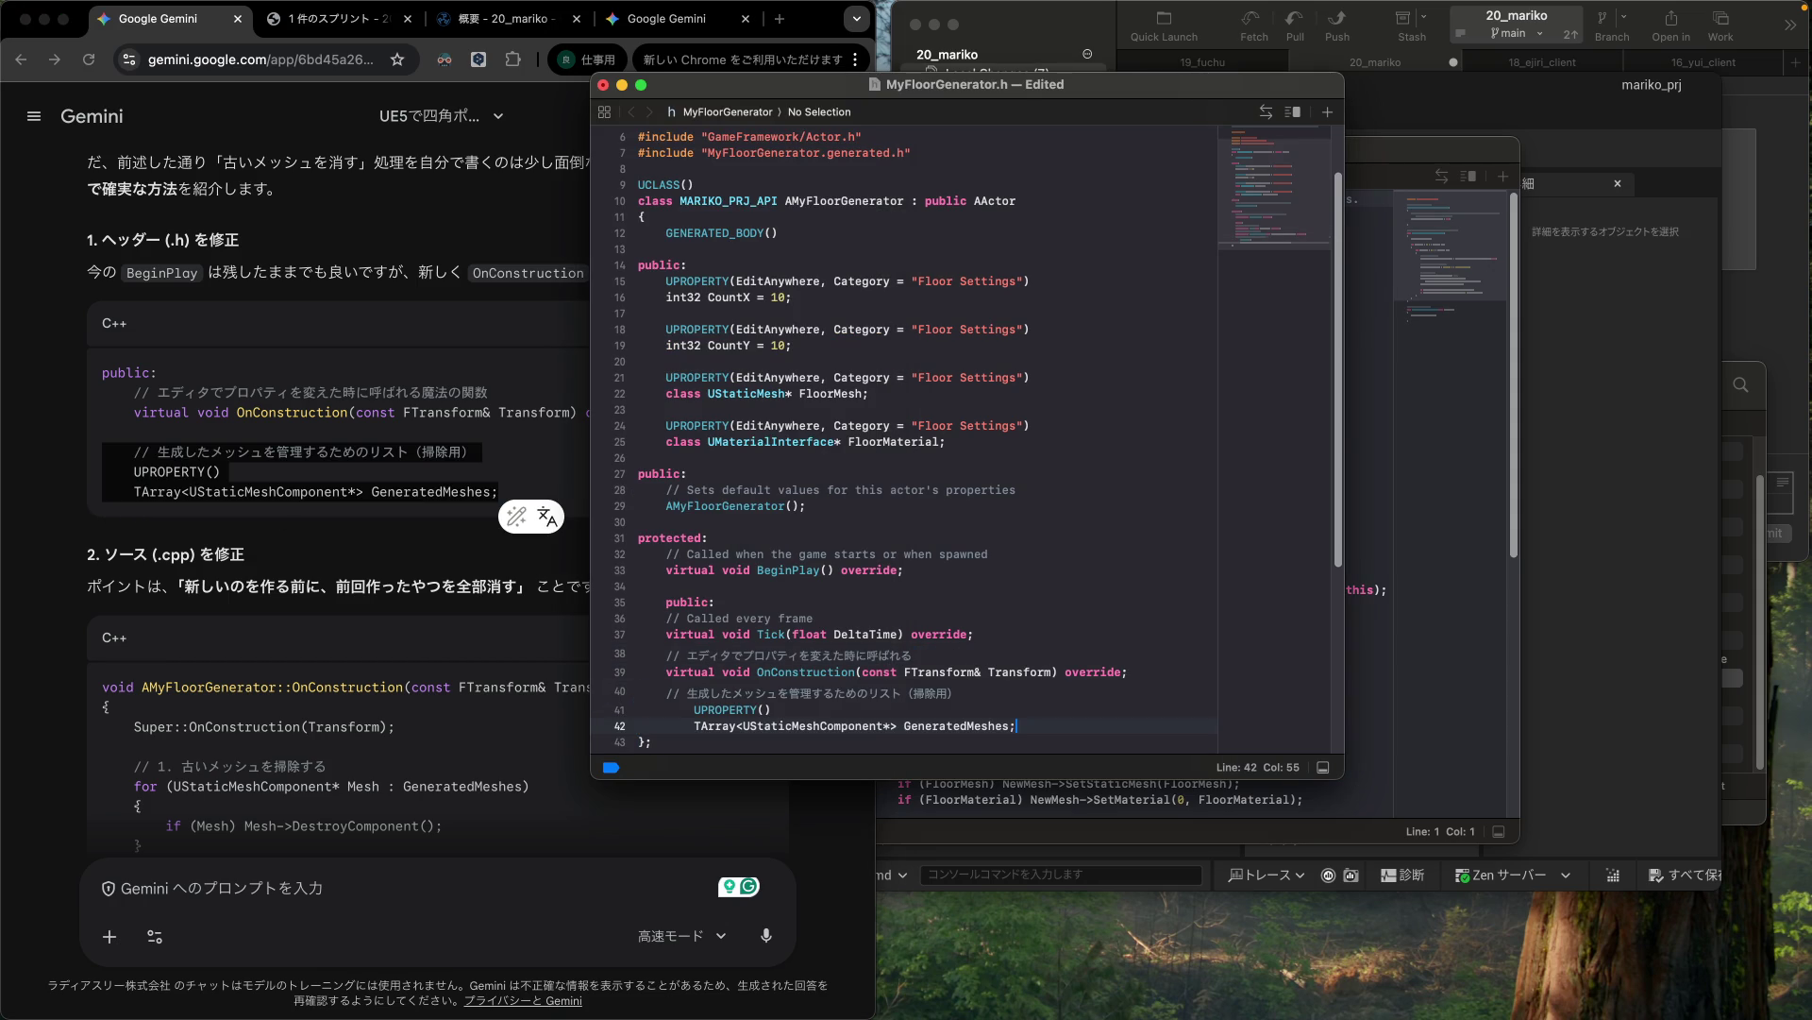
click(639, 601)
key(Delete)
key(Delete)
key(Delete)
key(Down)
scroll(1146, 673, down, 1)
key(Down)
key(Down)
key(Down)
key(shift+Down)
key(shift+Down)
key(super+bracketleft)
click(639, 707)
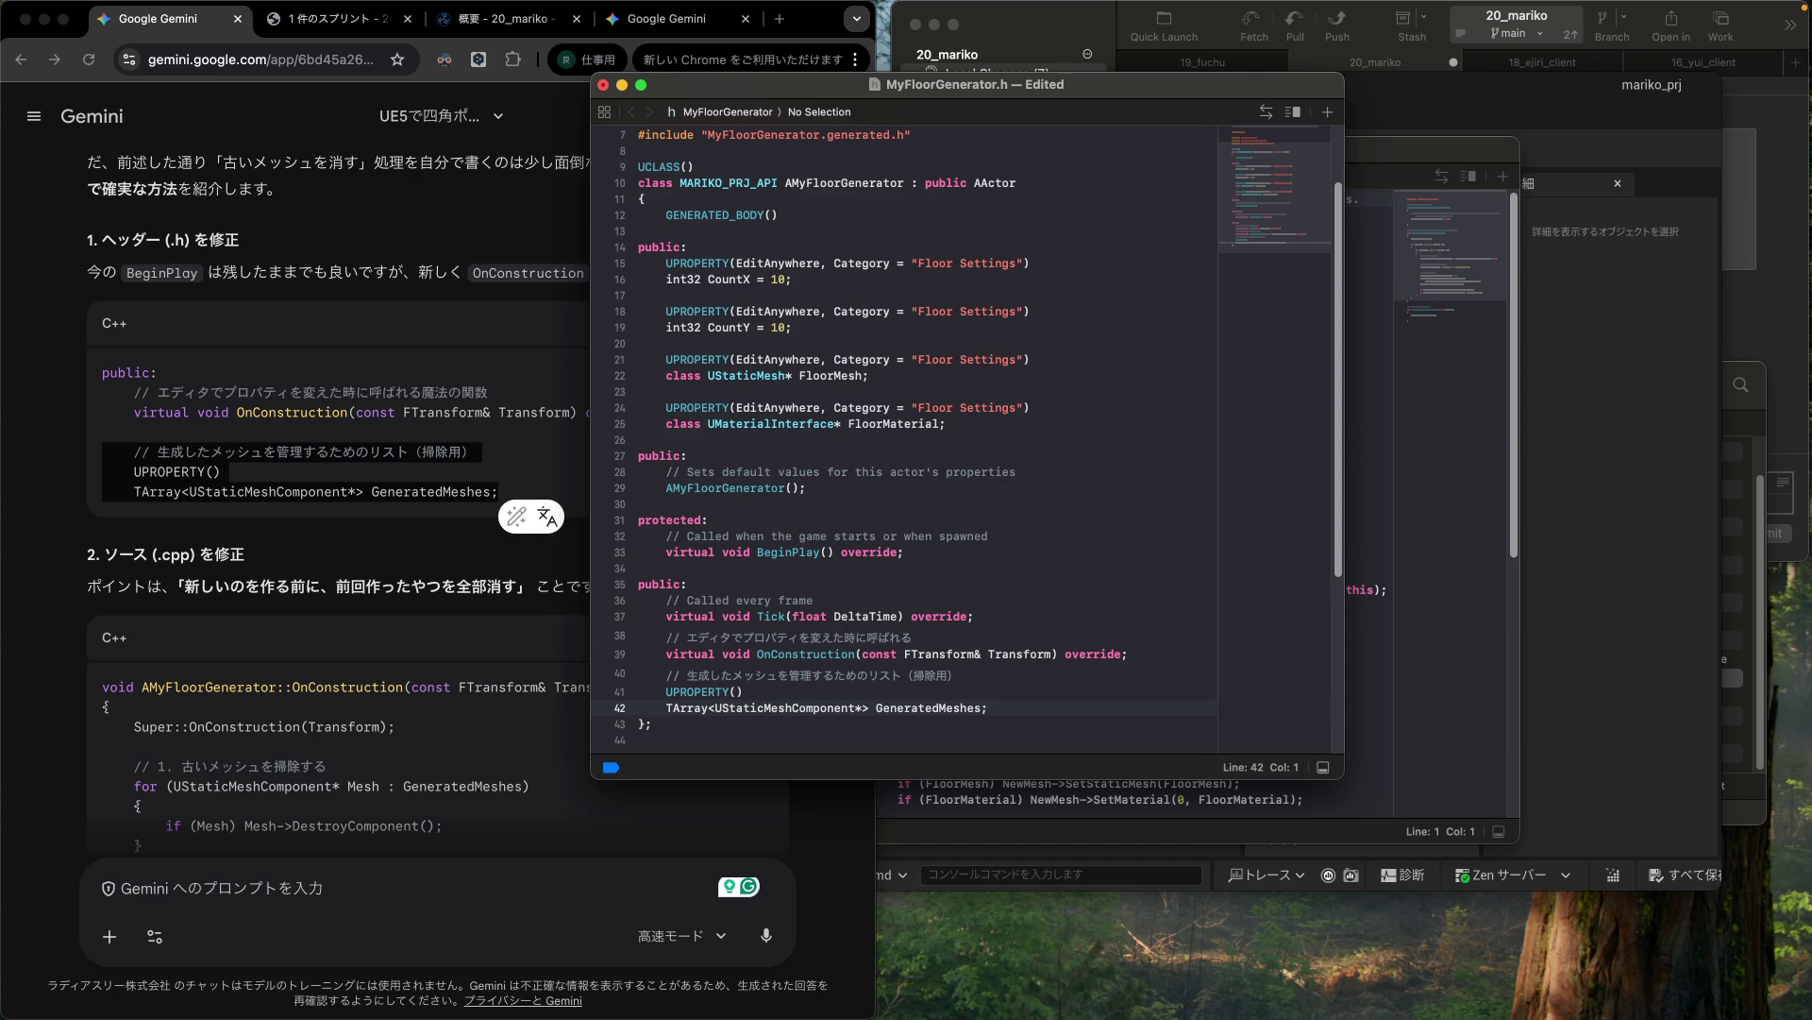
Step: Save MyFloorGenerator.h and scroll to Gemini's .cpp code
scroll(1142, 667, down, 1)
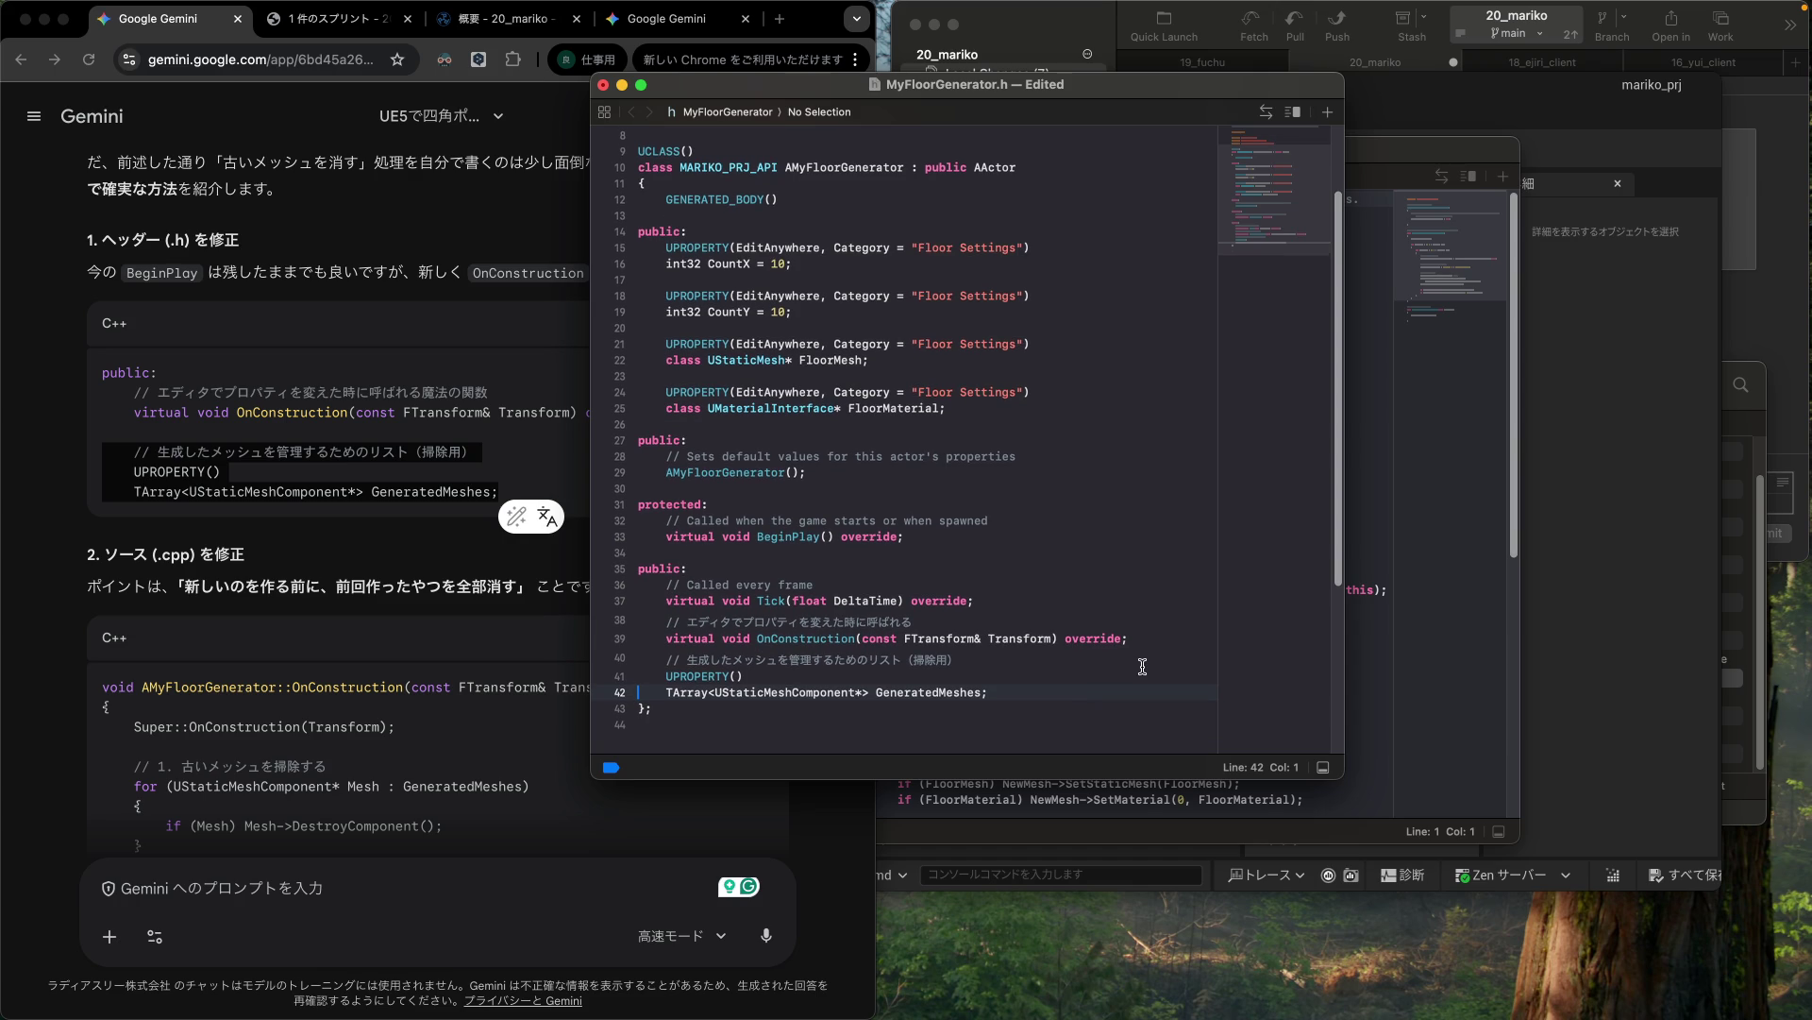
key(super+s)
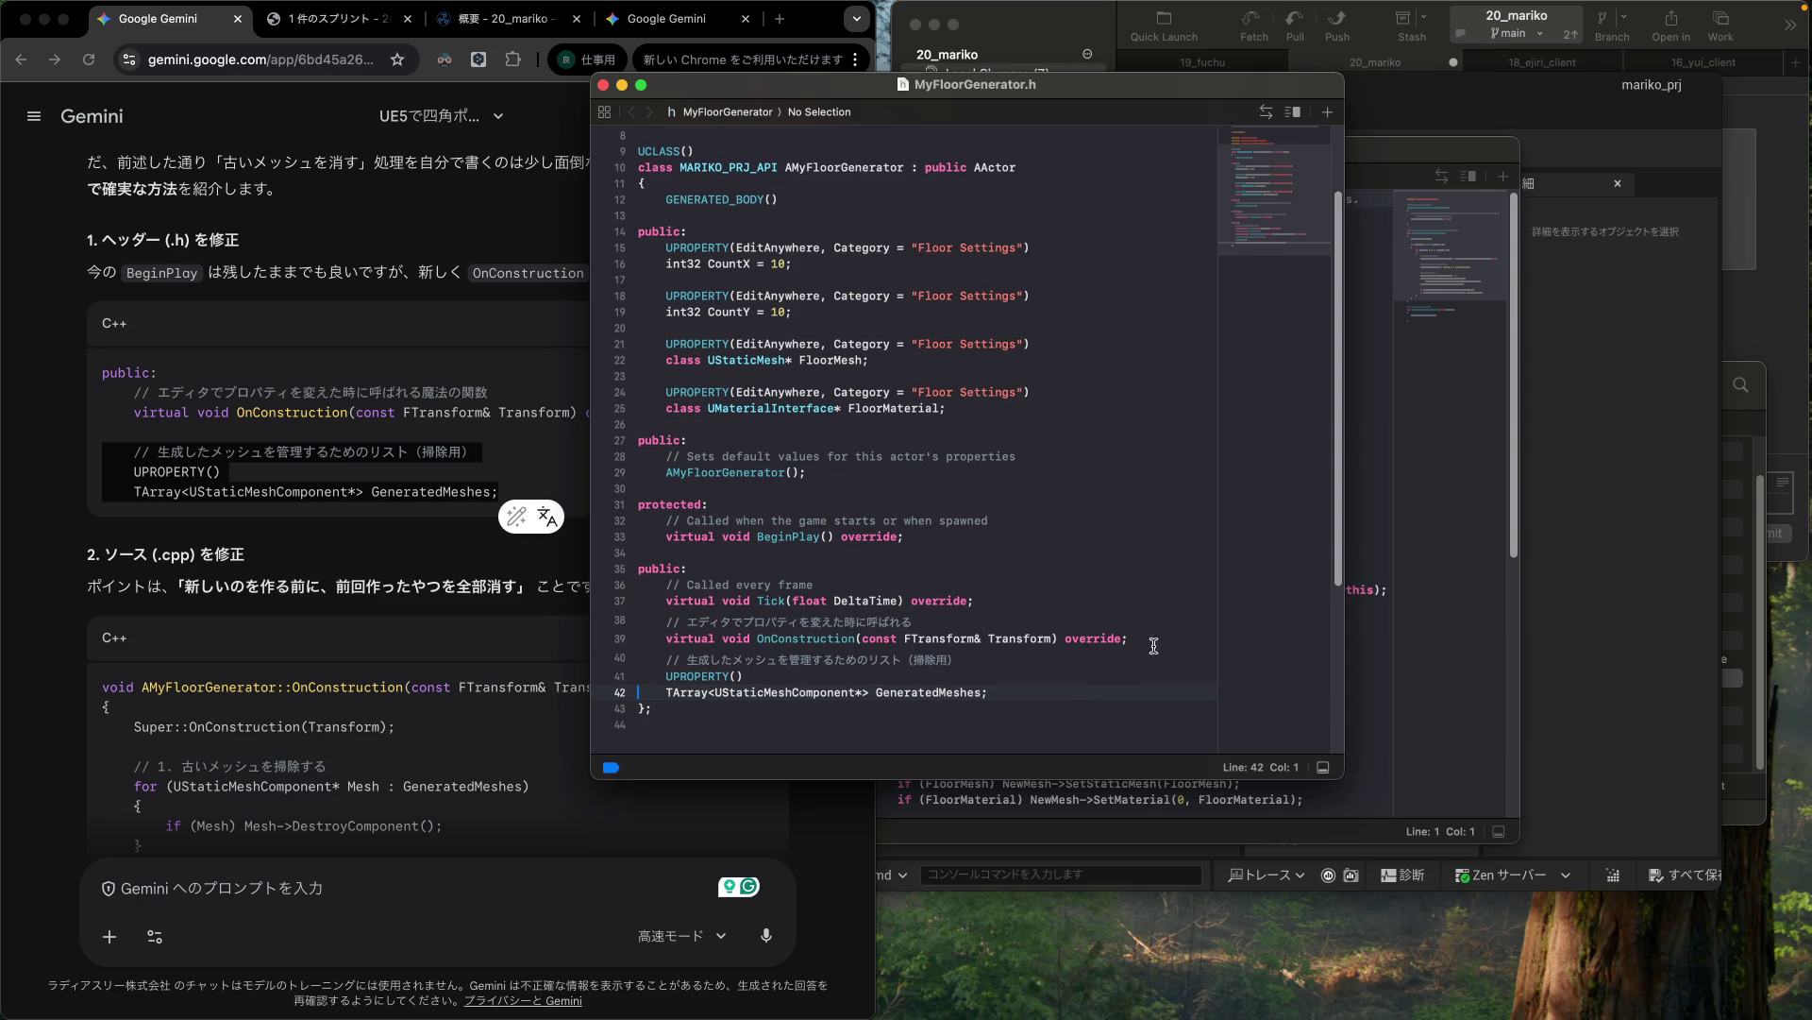
click(387, 609)
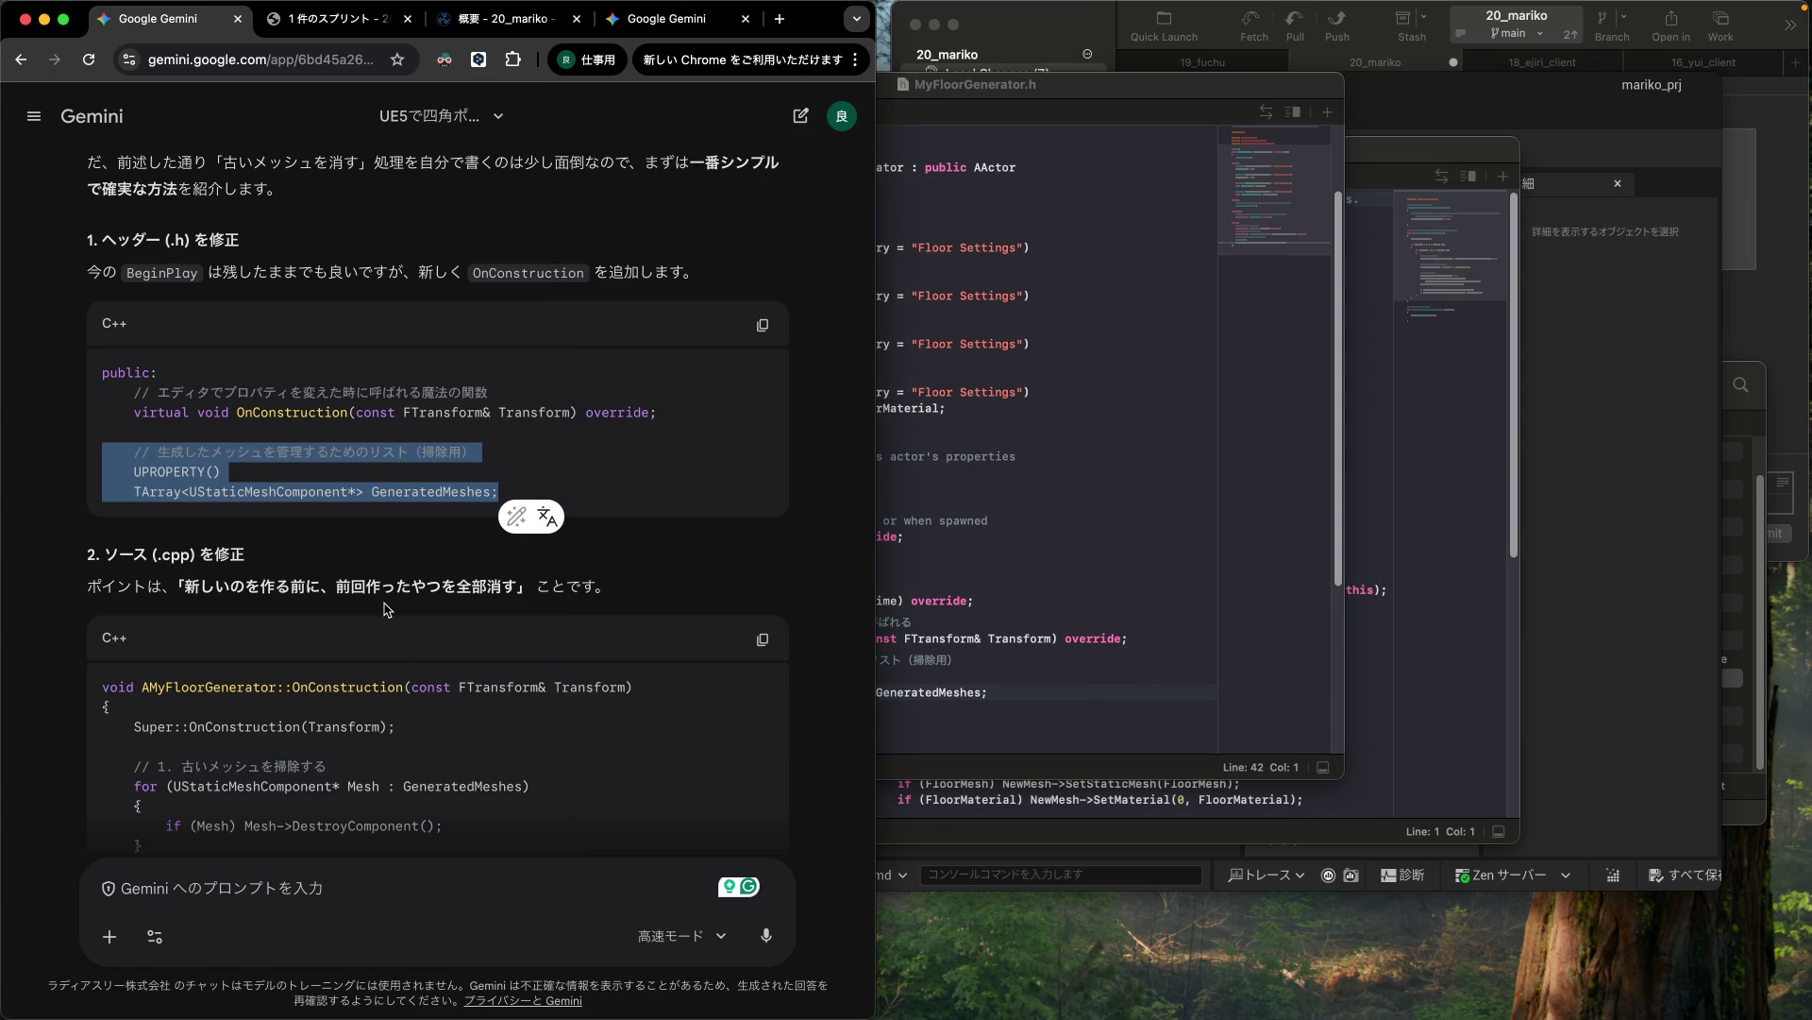
scroll(387, 609, down, 5)
scroll(367, 601, down, 1)
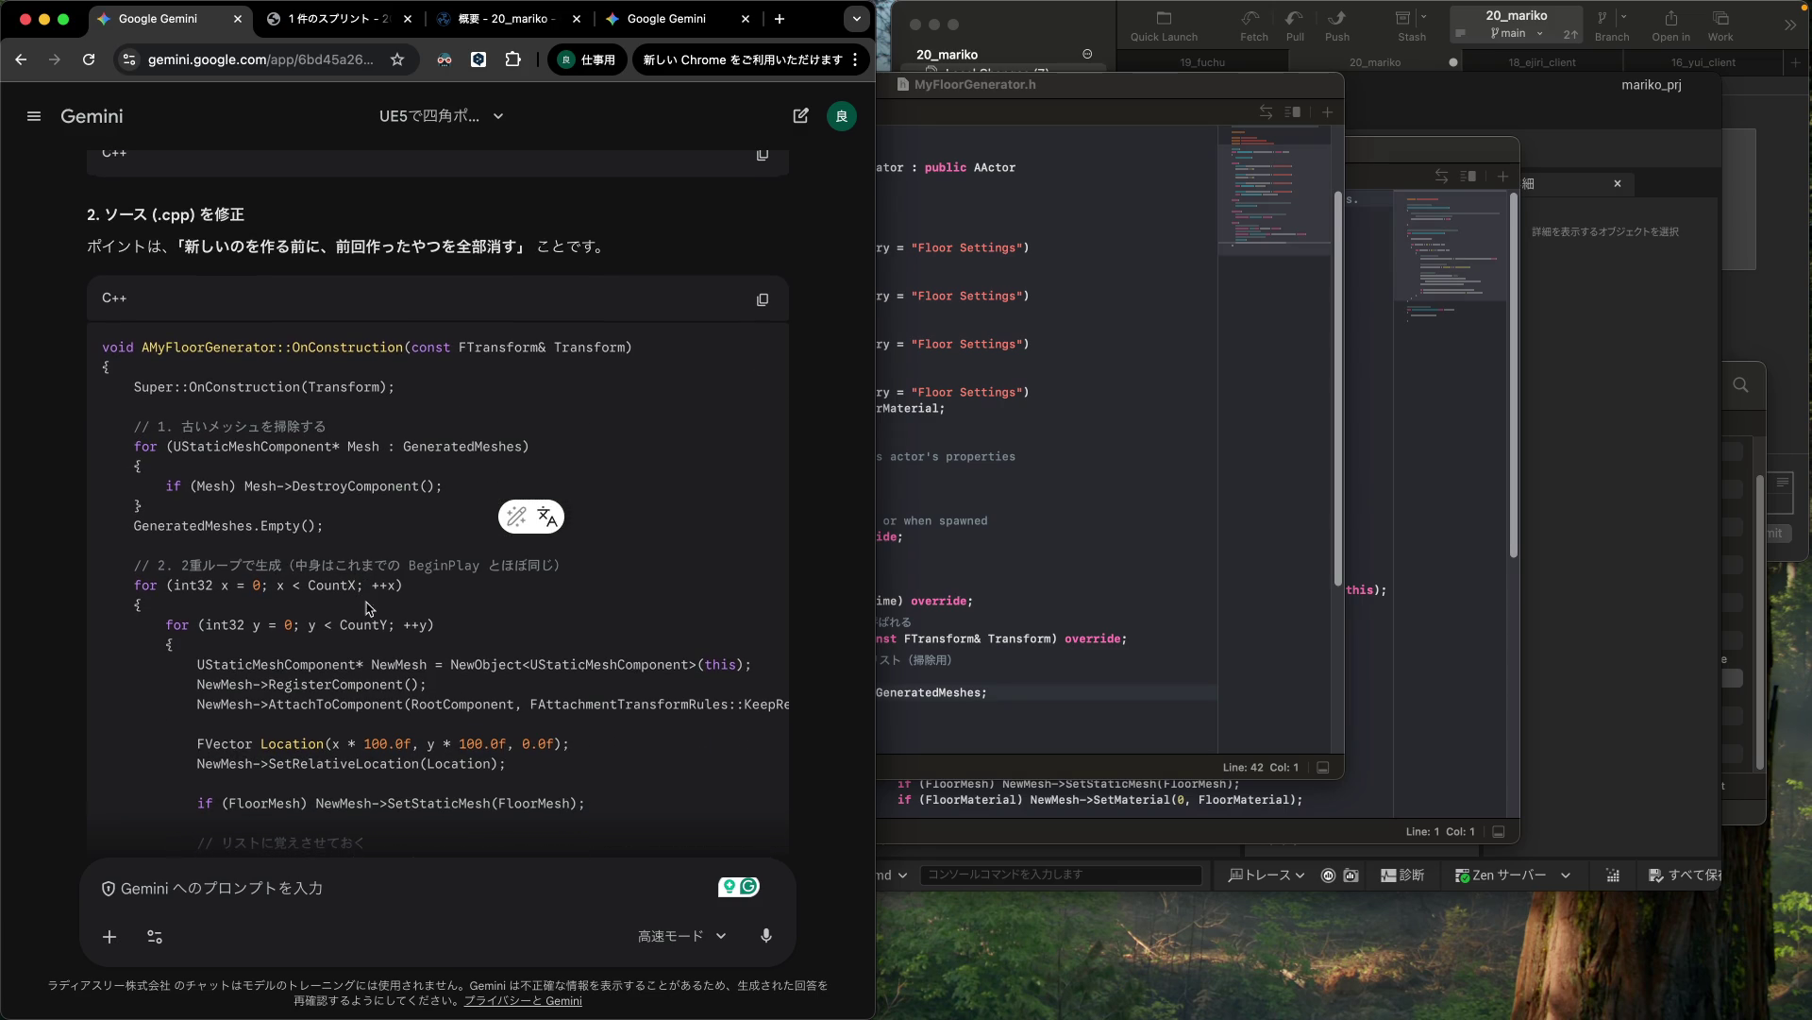
scroll(367, 601, down, 2)
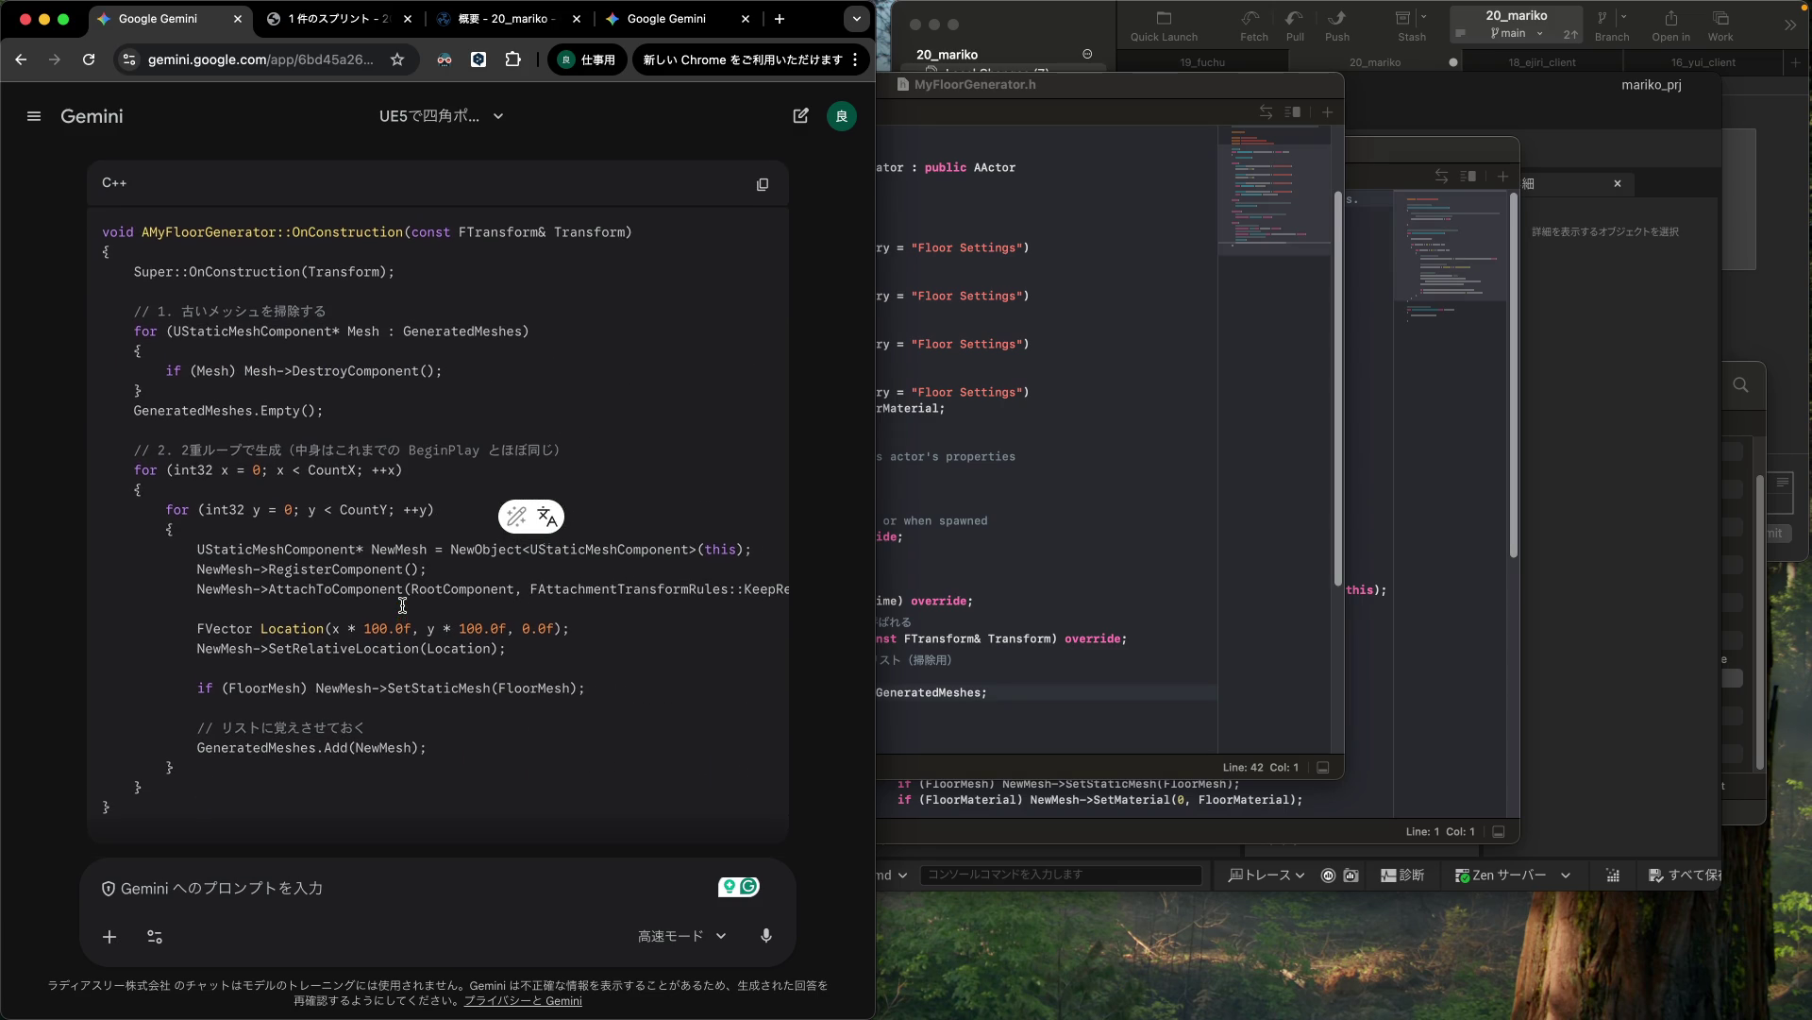
Step: Paste Gemini's OnConstruction implementation below Tick in MyFloorGenerator.cpp
drag(101, 233, 103, 826)
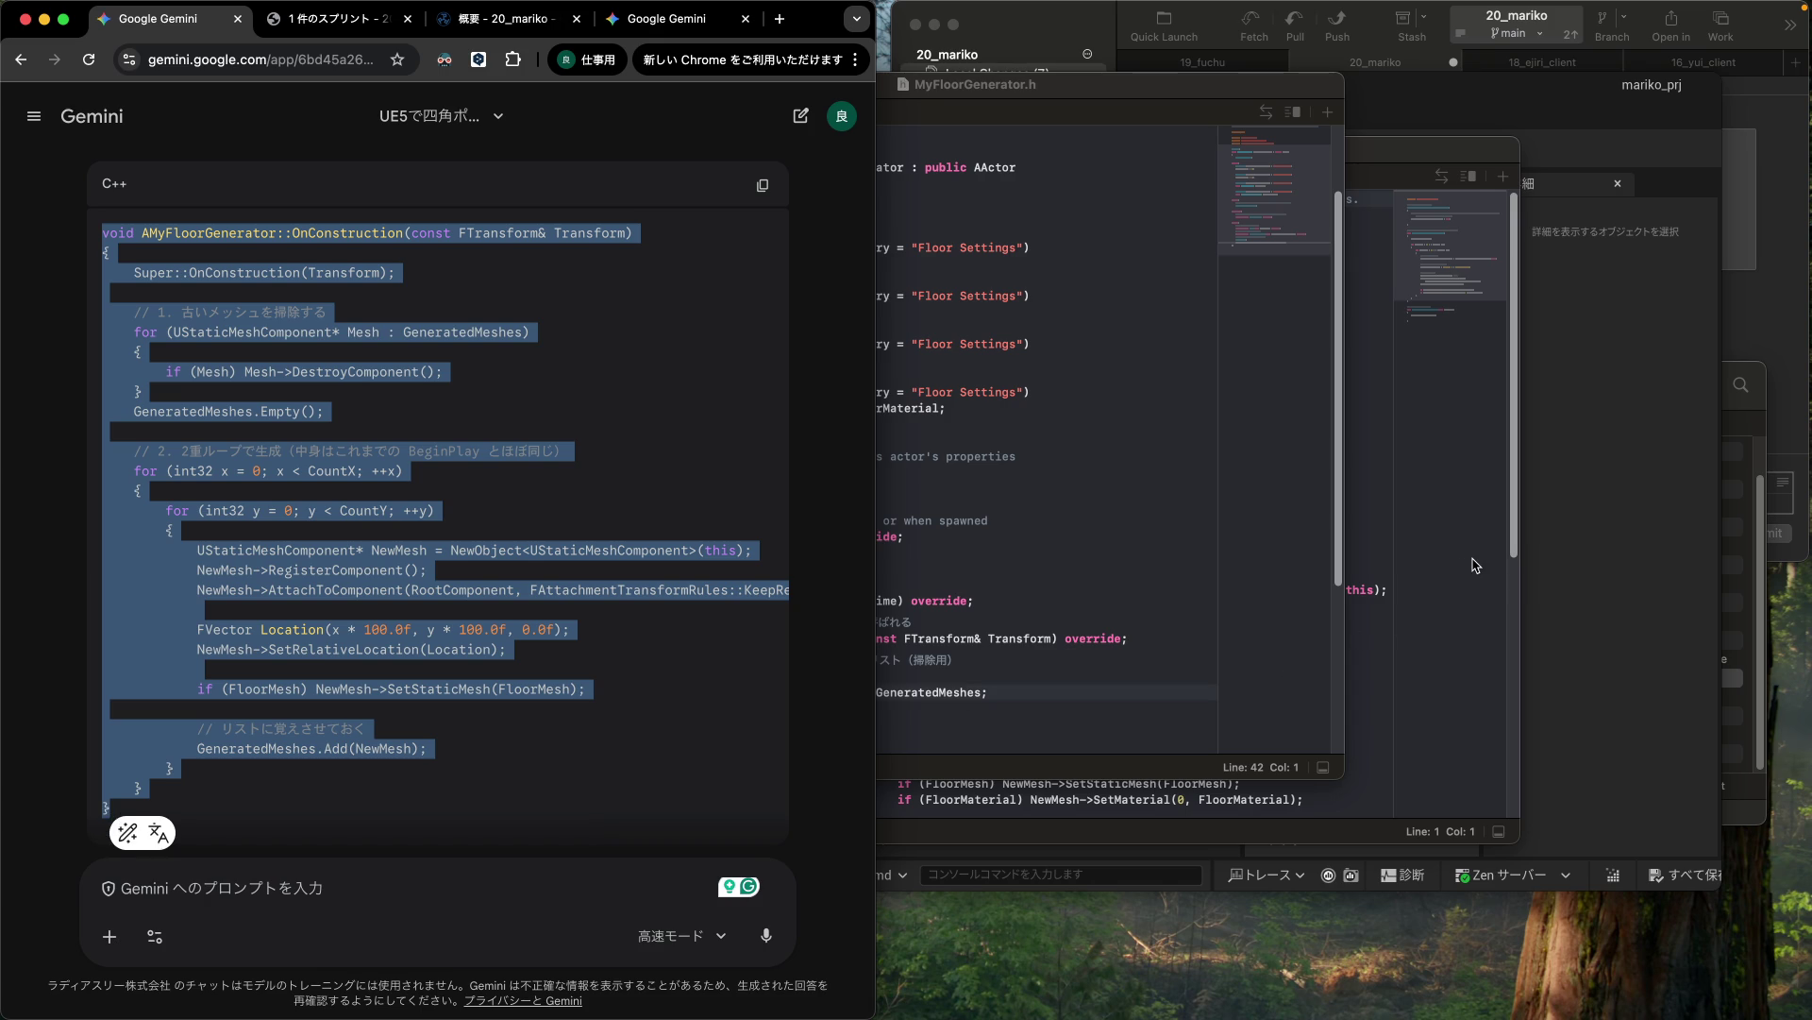
click(1460, 567)
click(1024, 552)
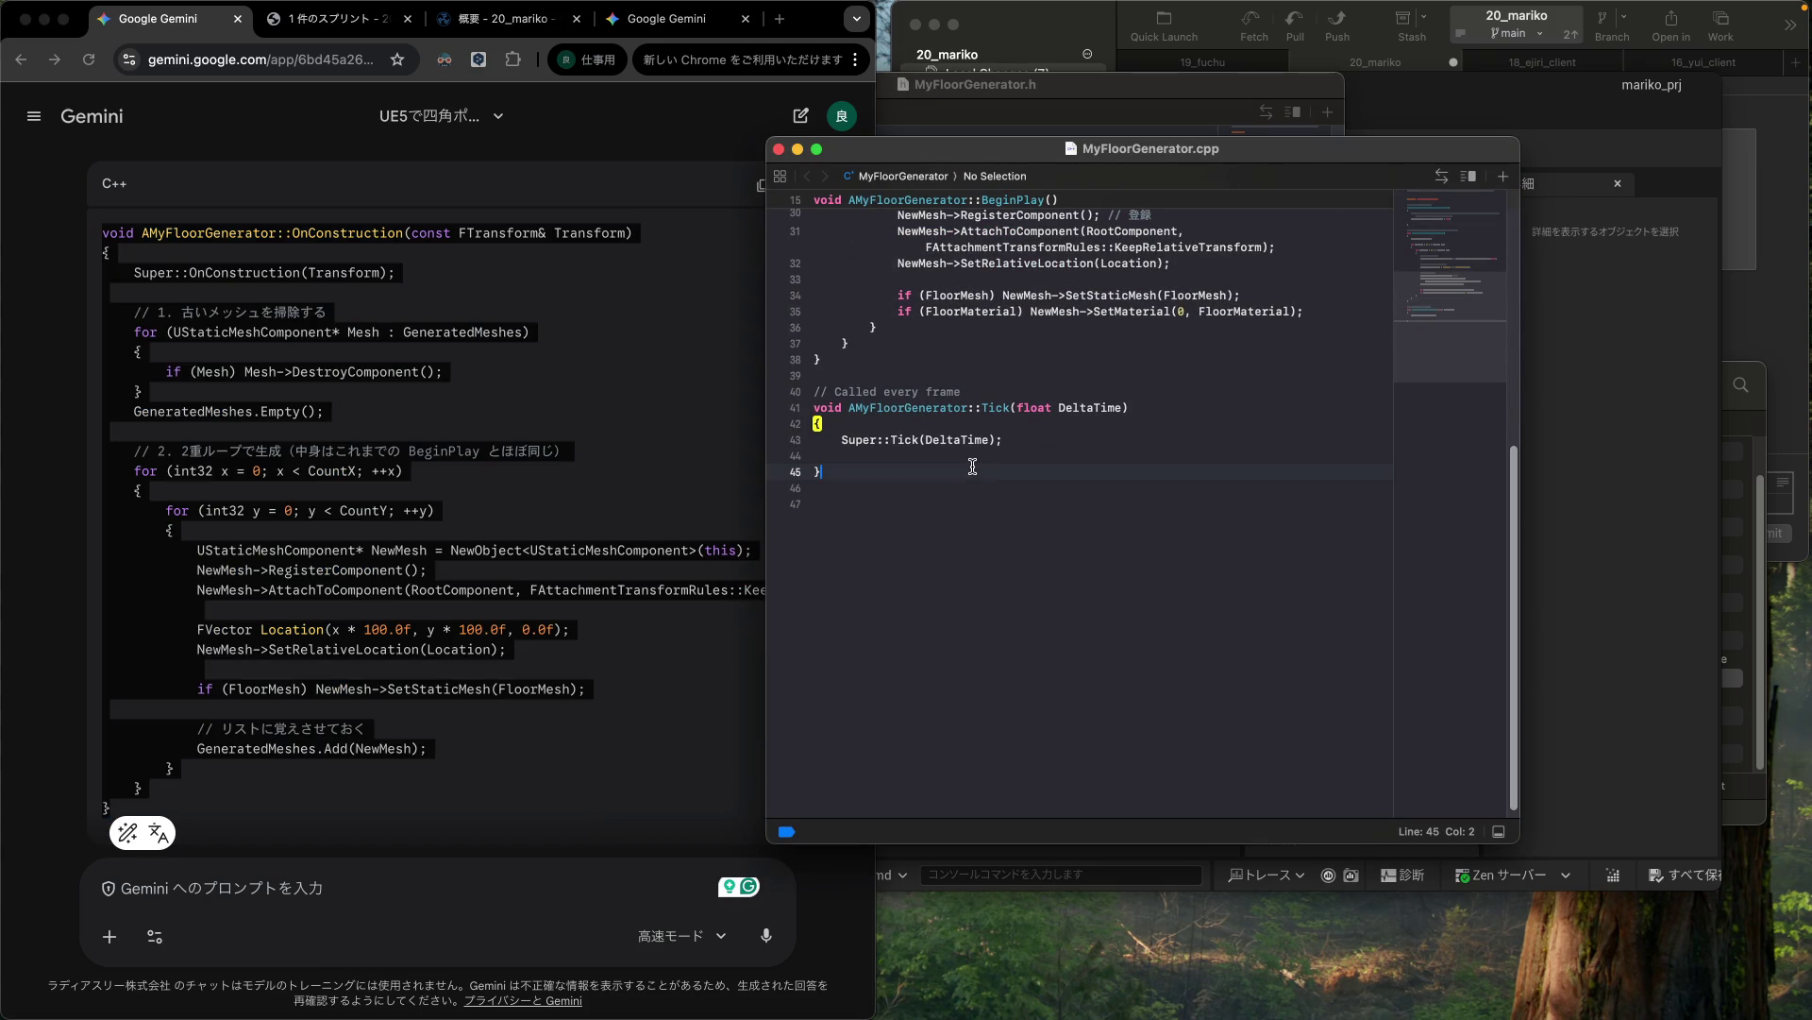
key(super+v)
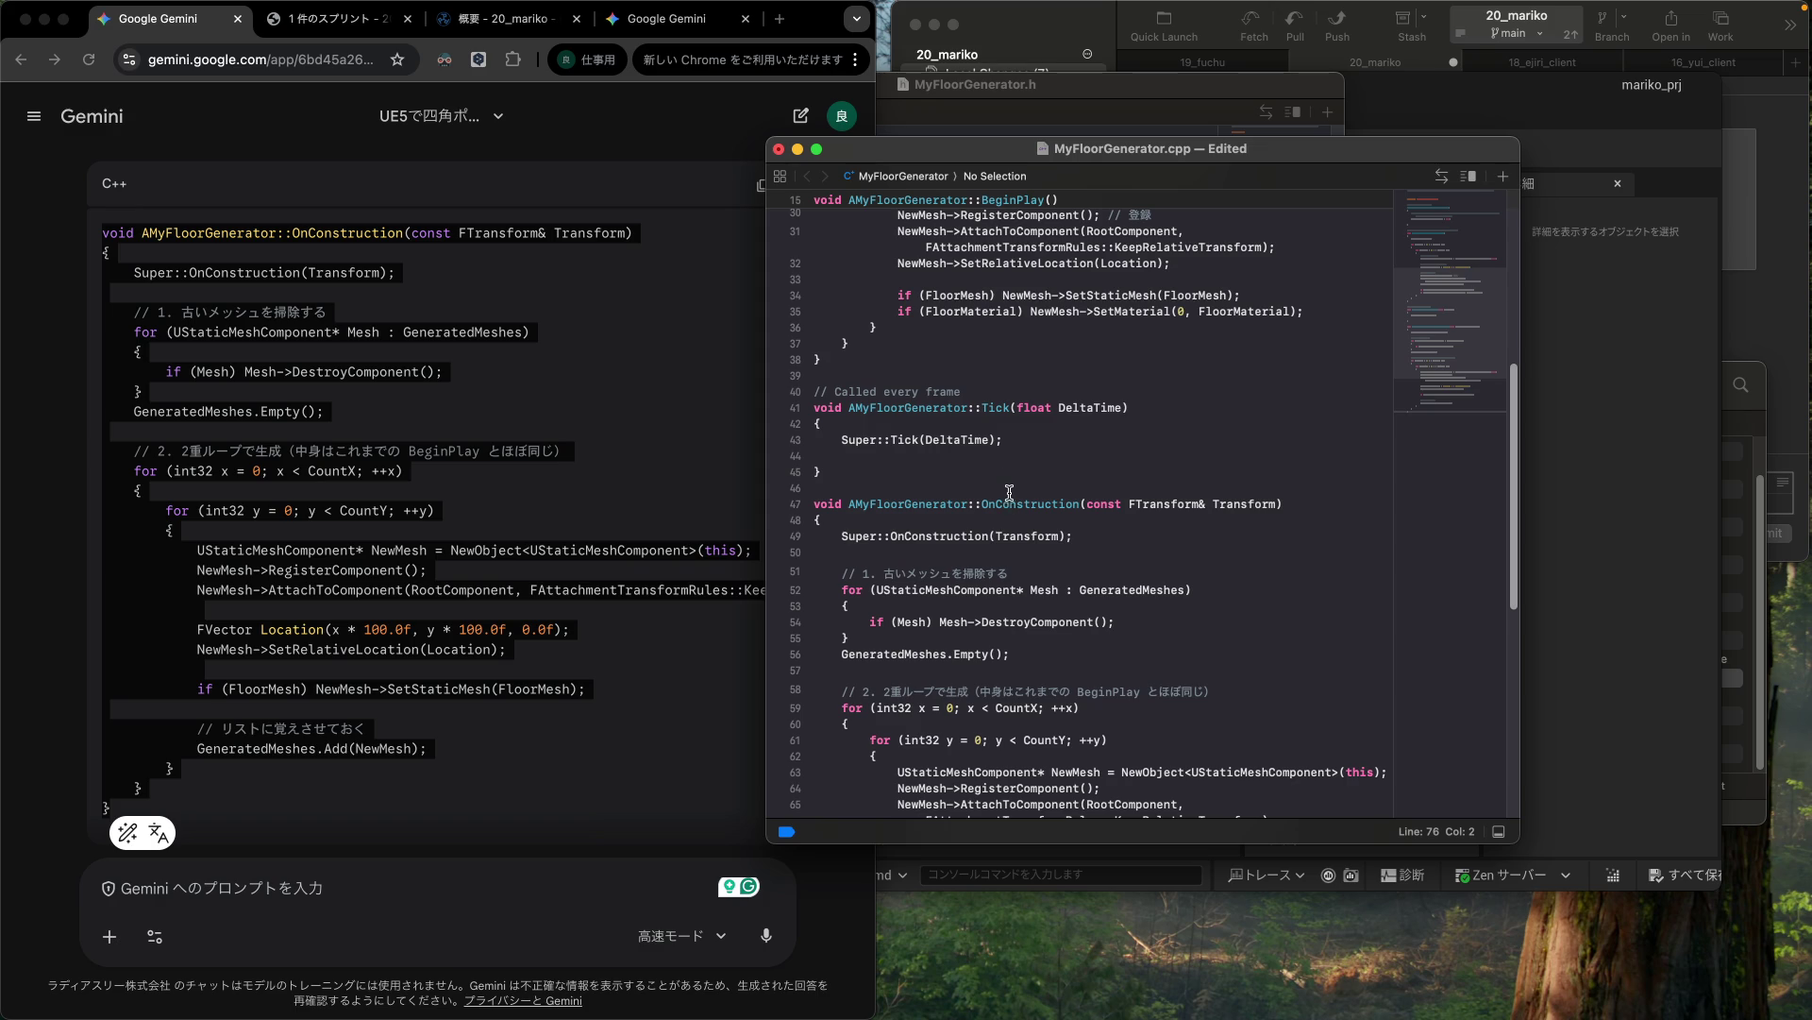
scroll(1069, 537, down, 4)
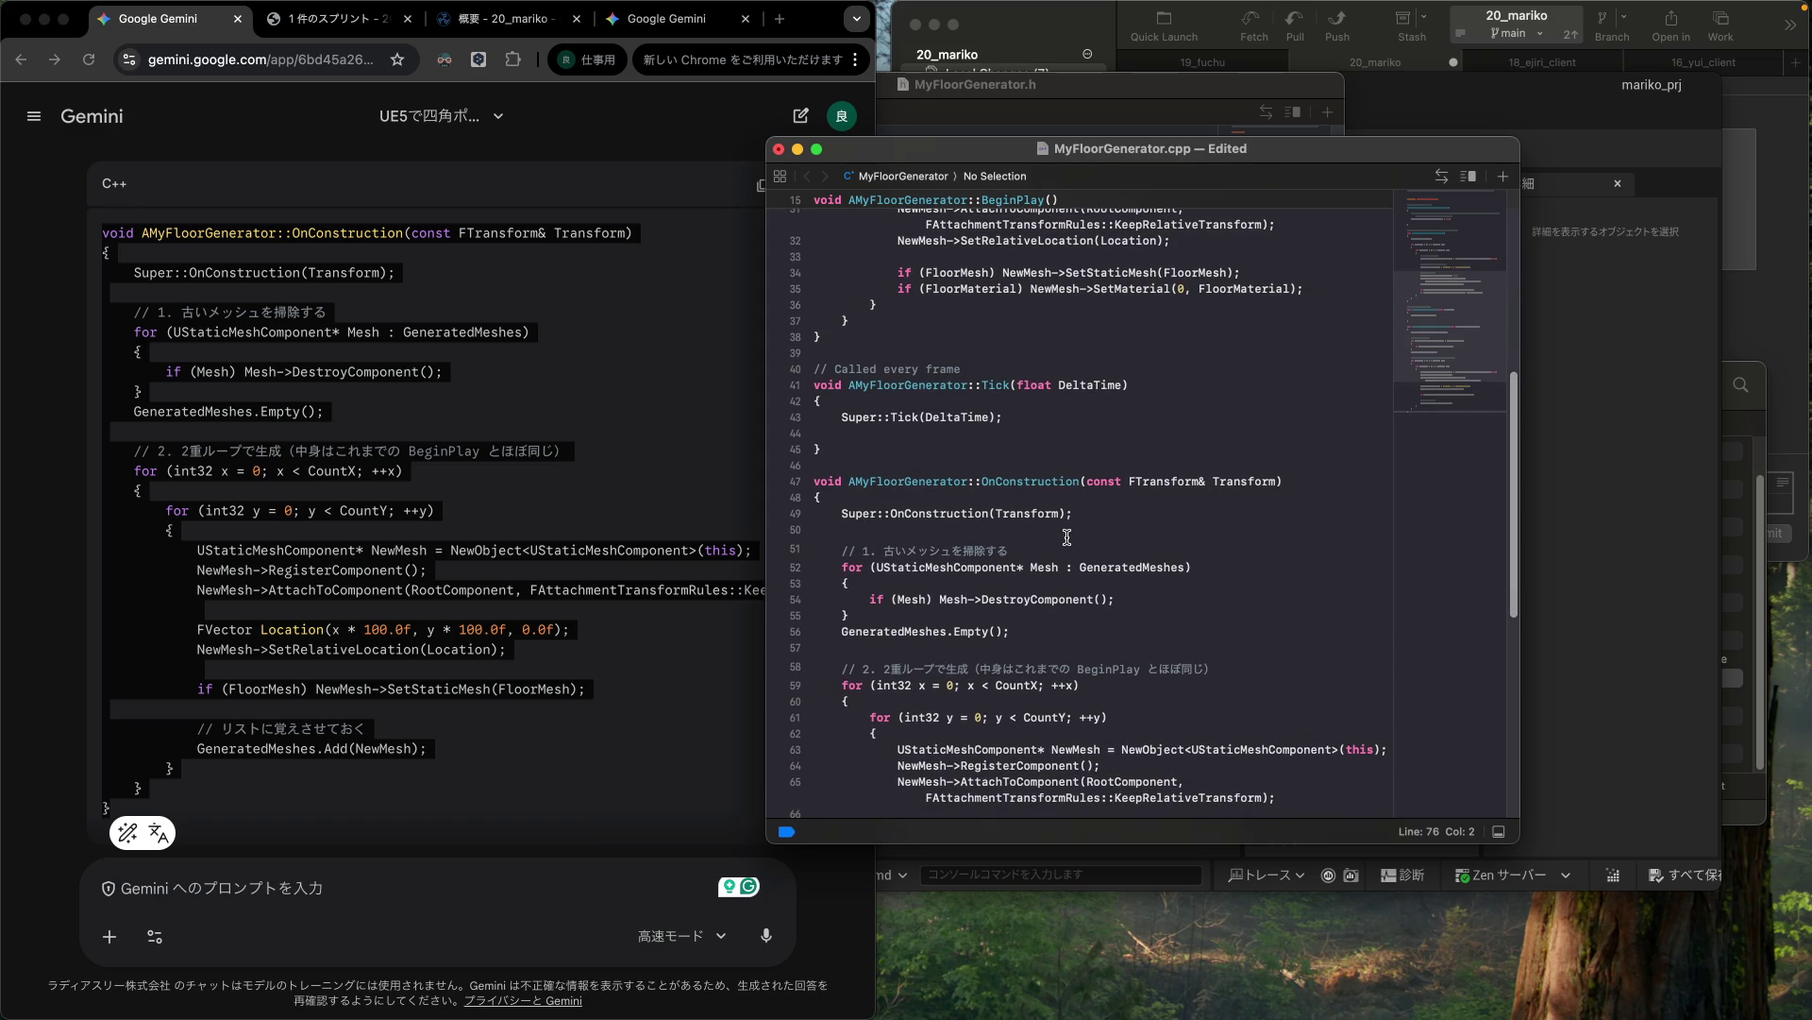
Step: Remove the '1.' and '2.' numbering from the comments and save the .cpp file
click(885, 438)
key(BackSpace)
key(BackSpace)
key(BackSpace)
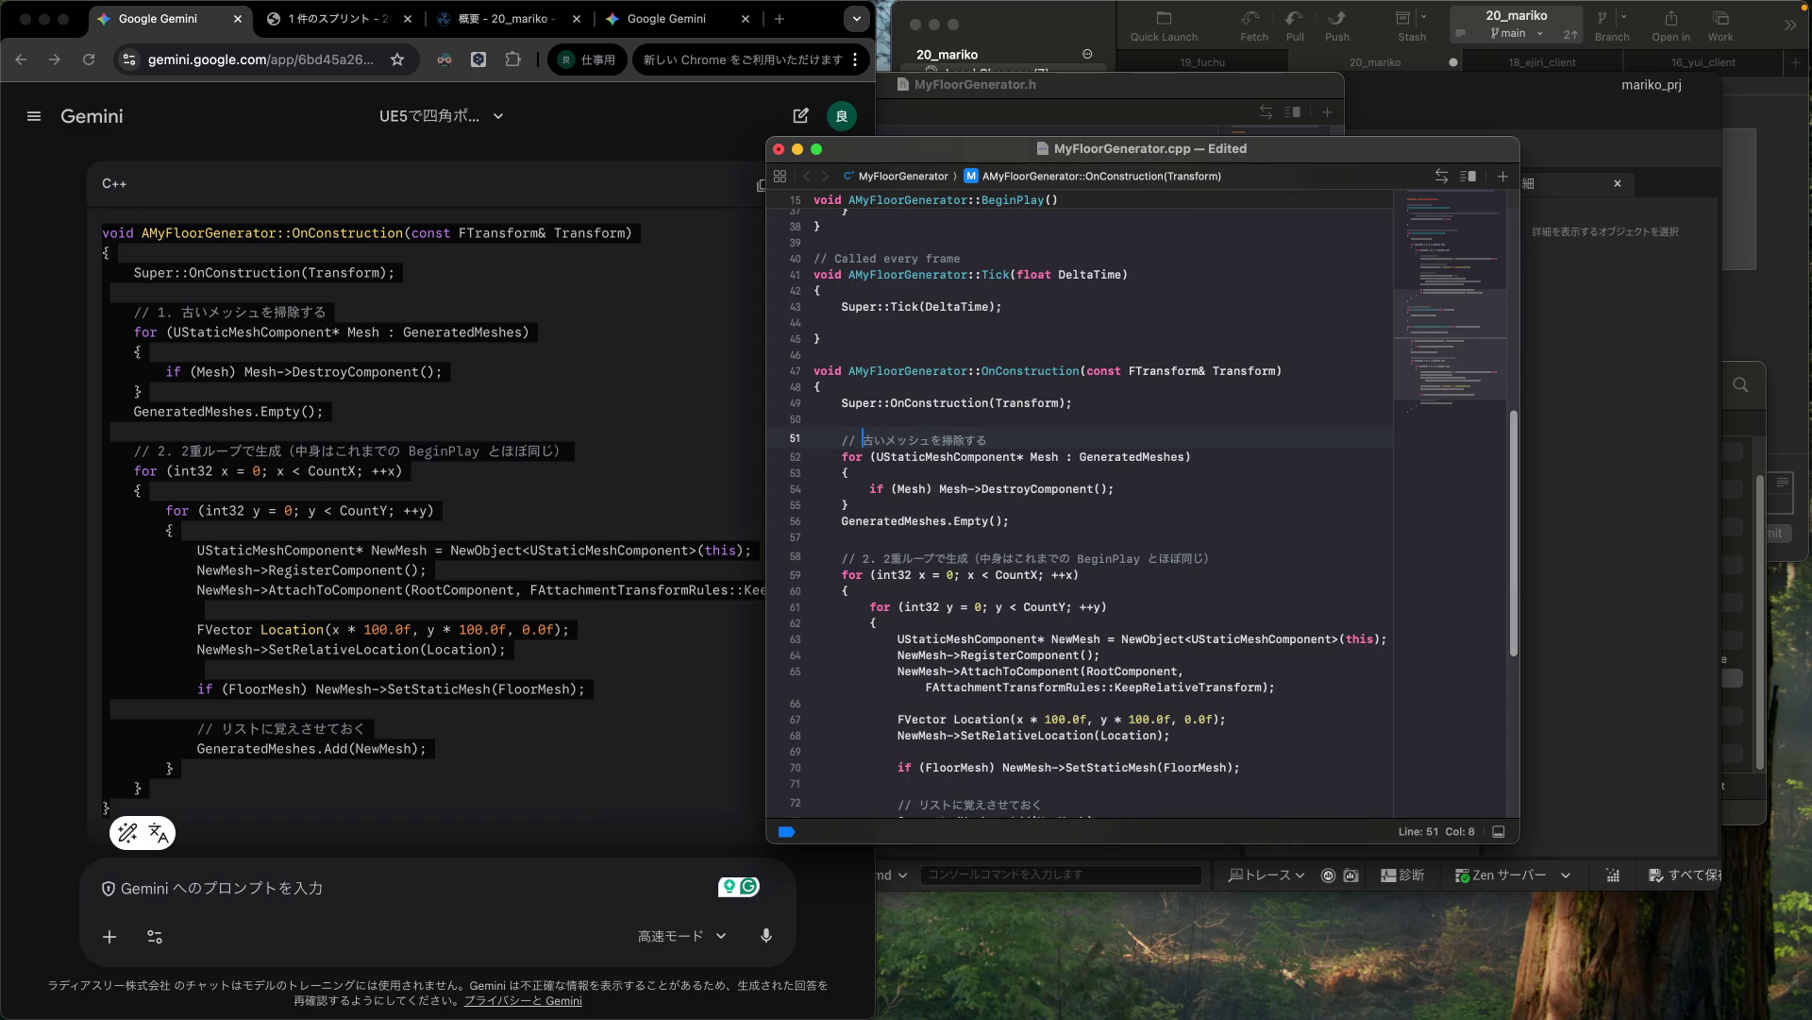
scroll(950, 413, down, 3)
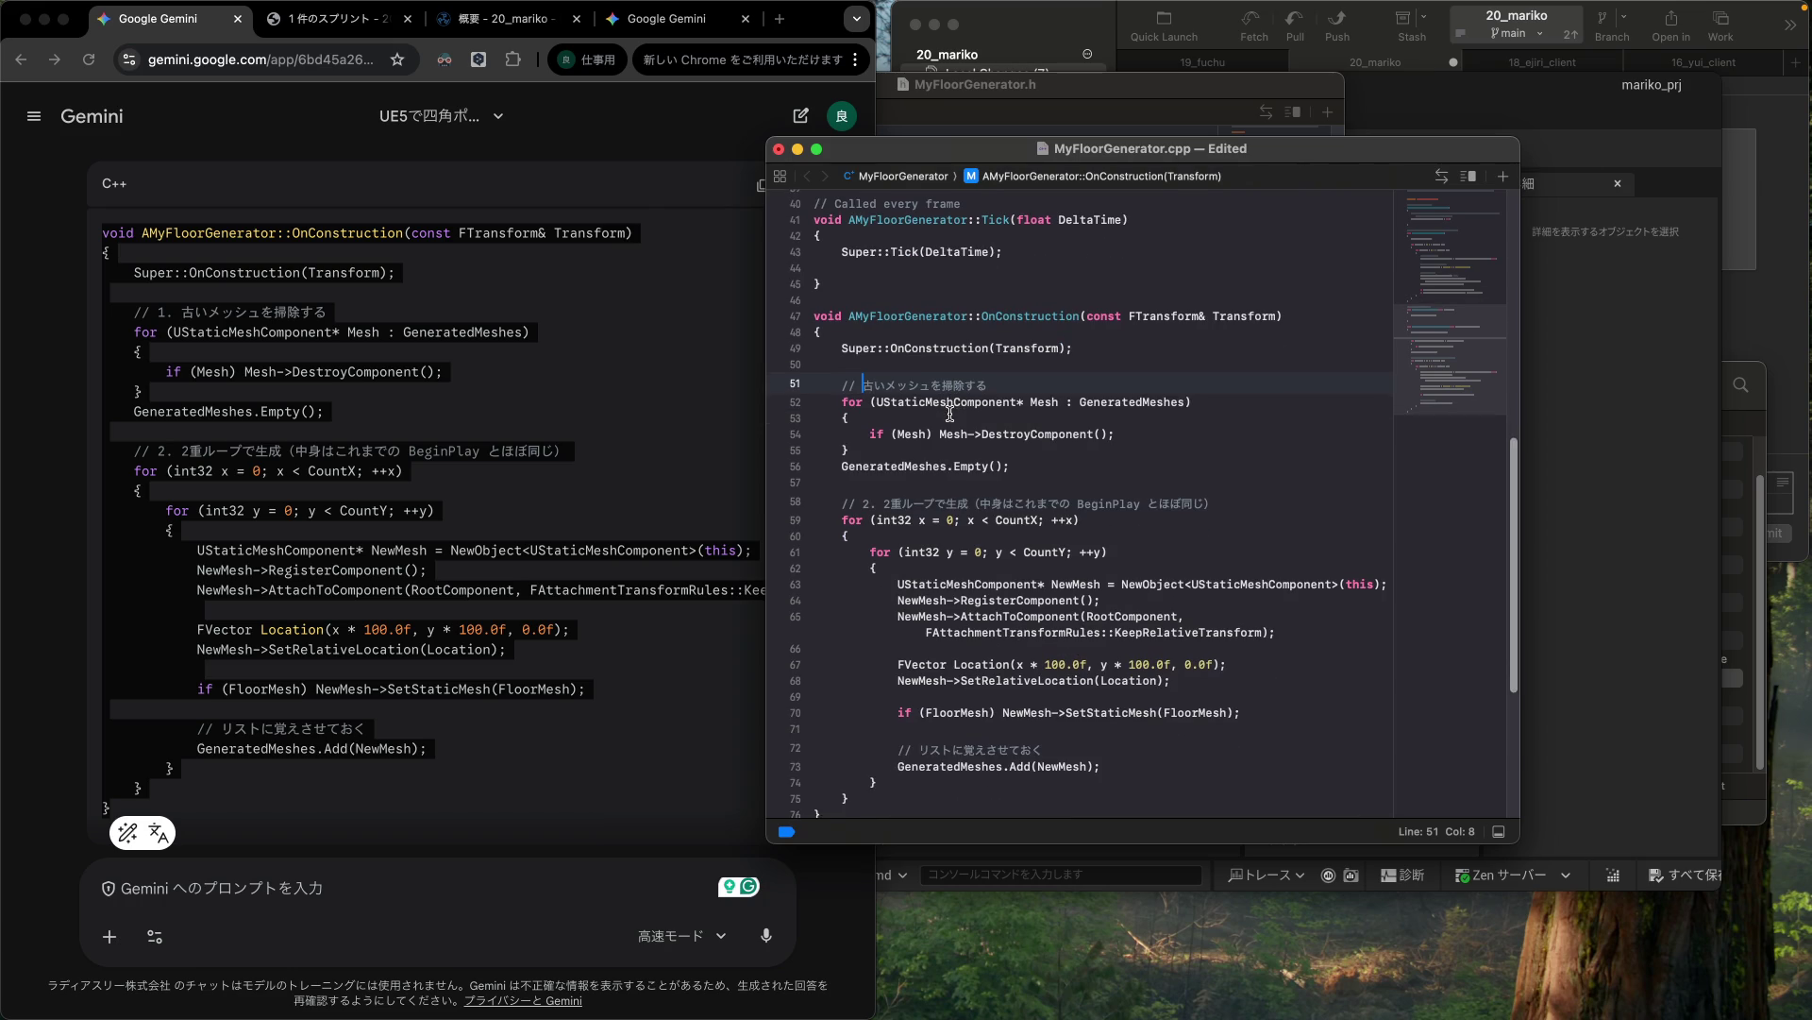
click(887, 492)
key(BackSpace)
key(BackSpace)
key(BackSpace)
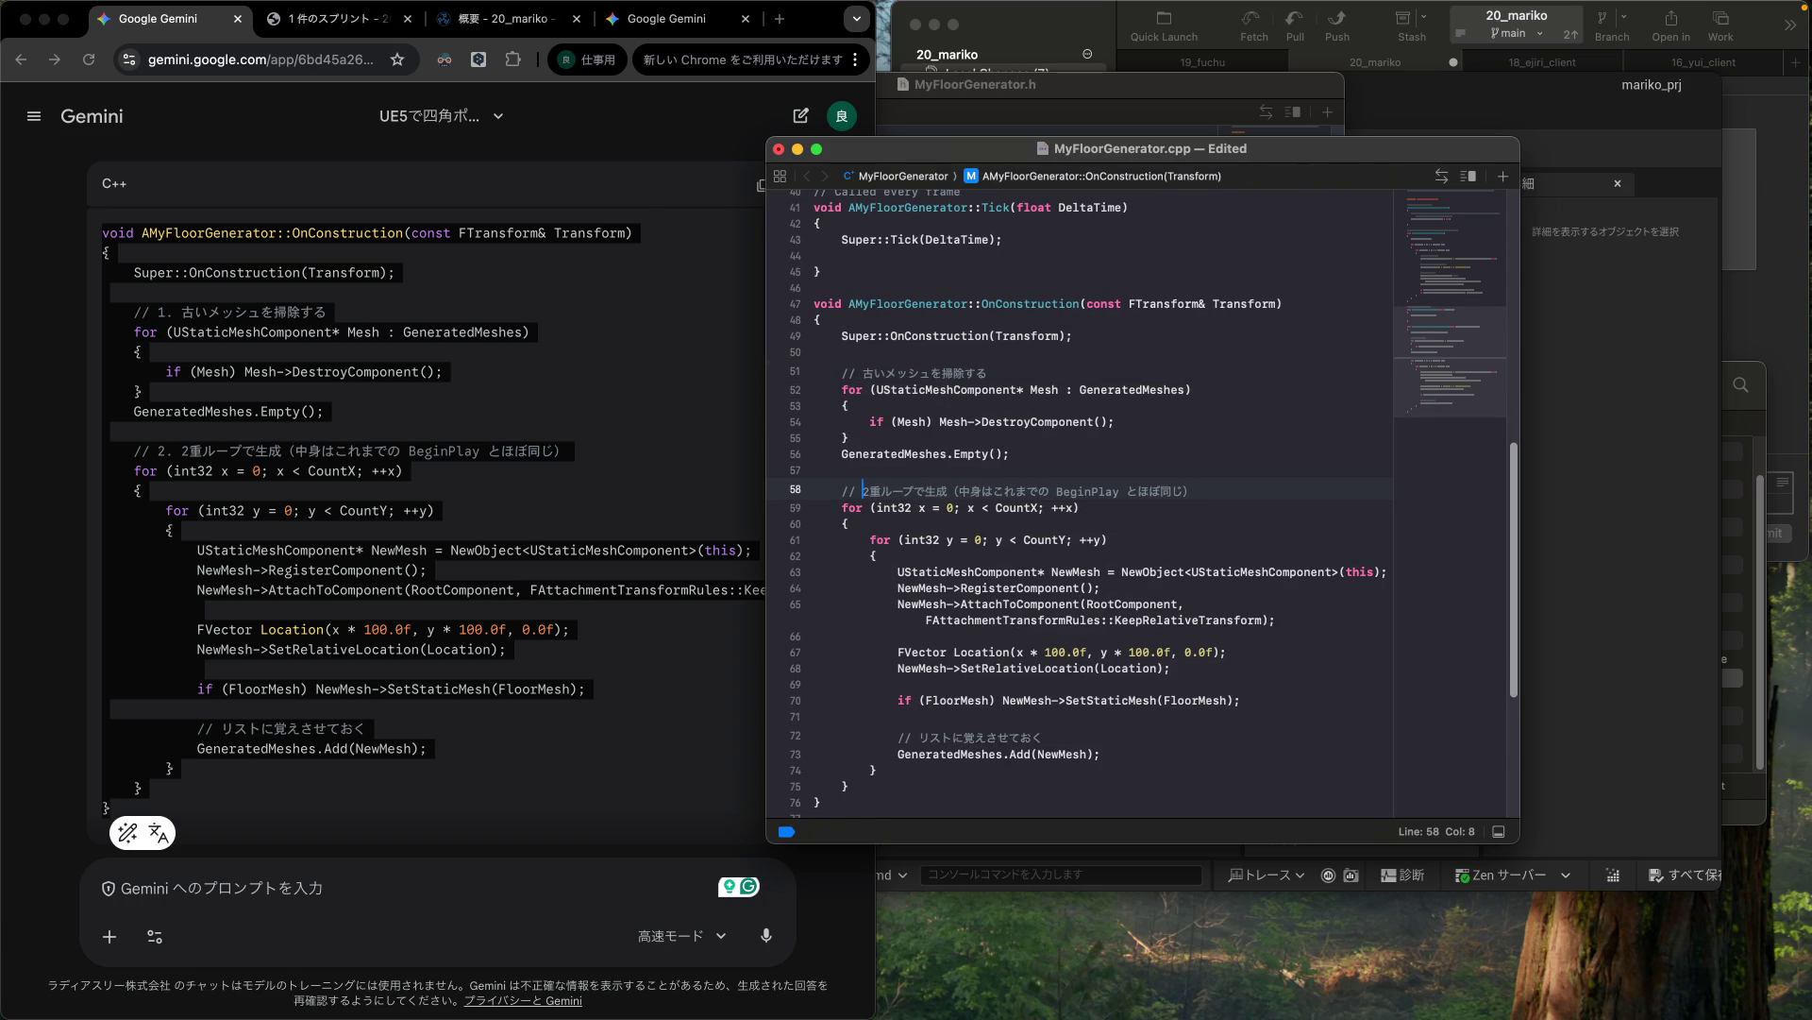
key(super+s)
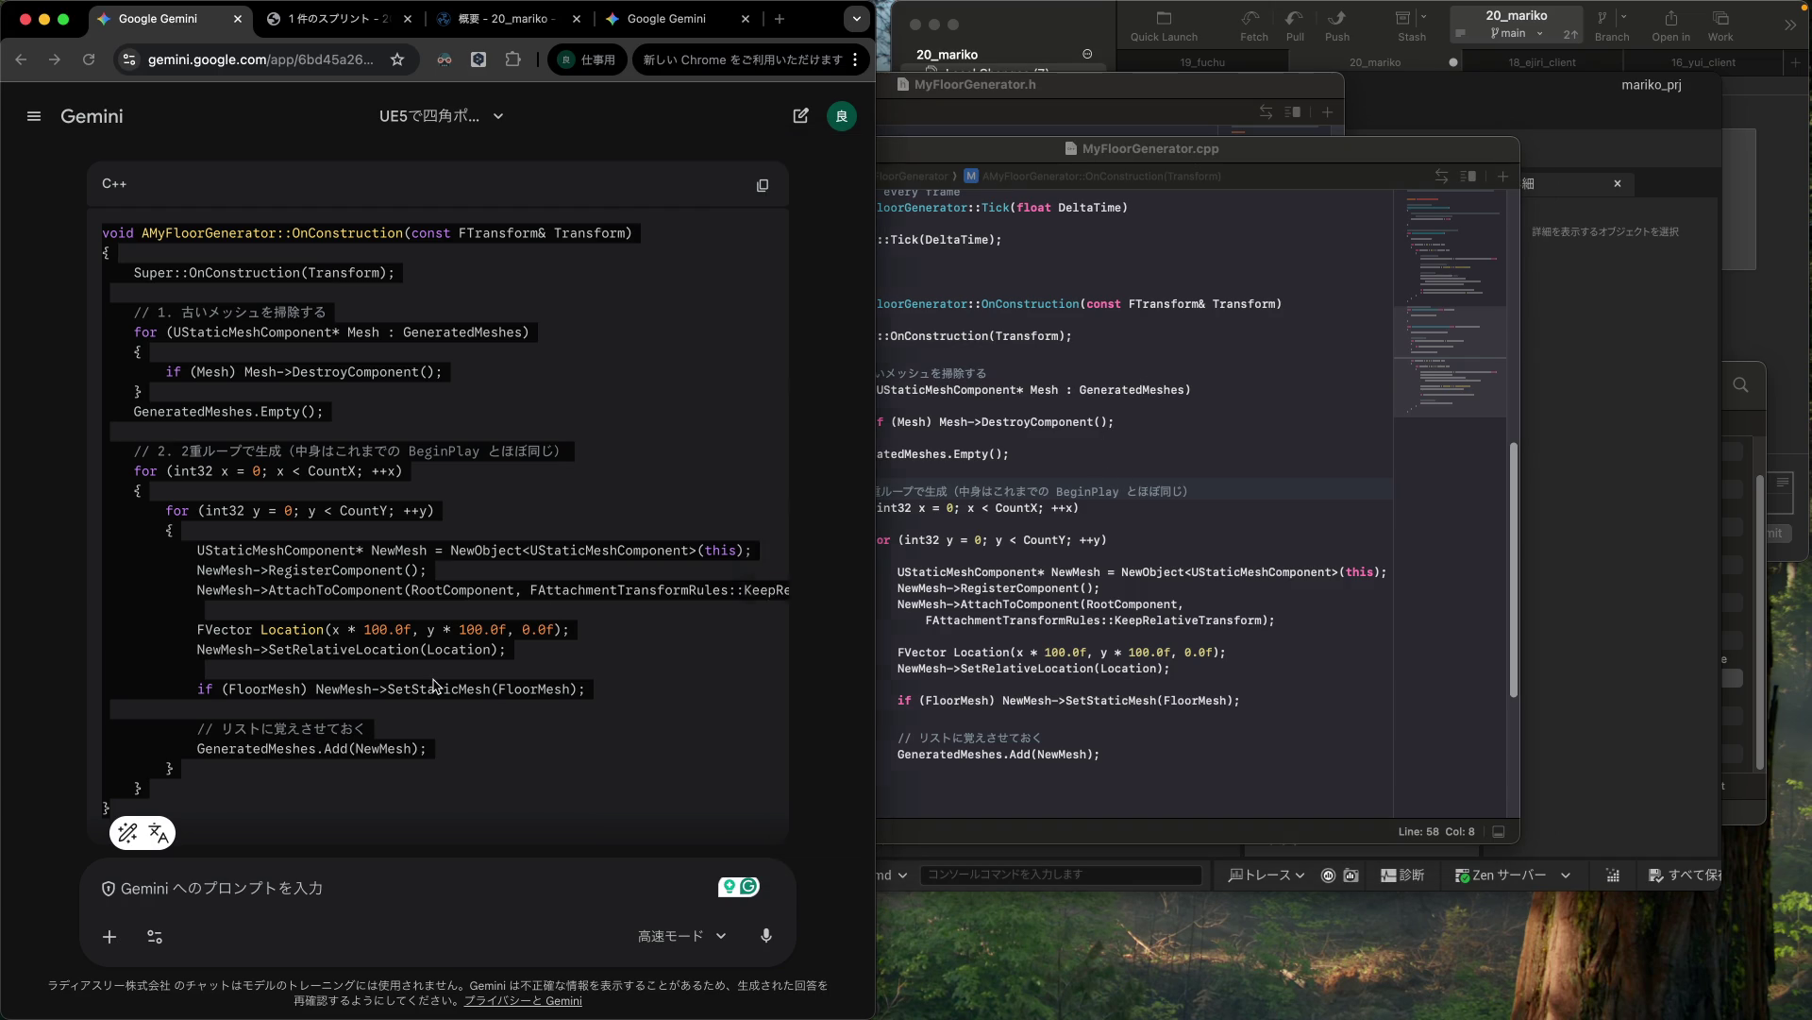
drag(104, 232, 111, 809)
scroll(434, 686, down, 3)
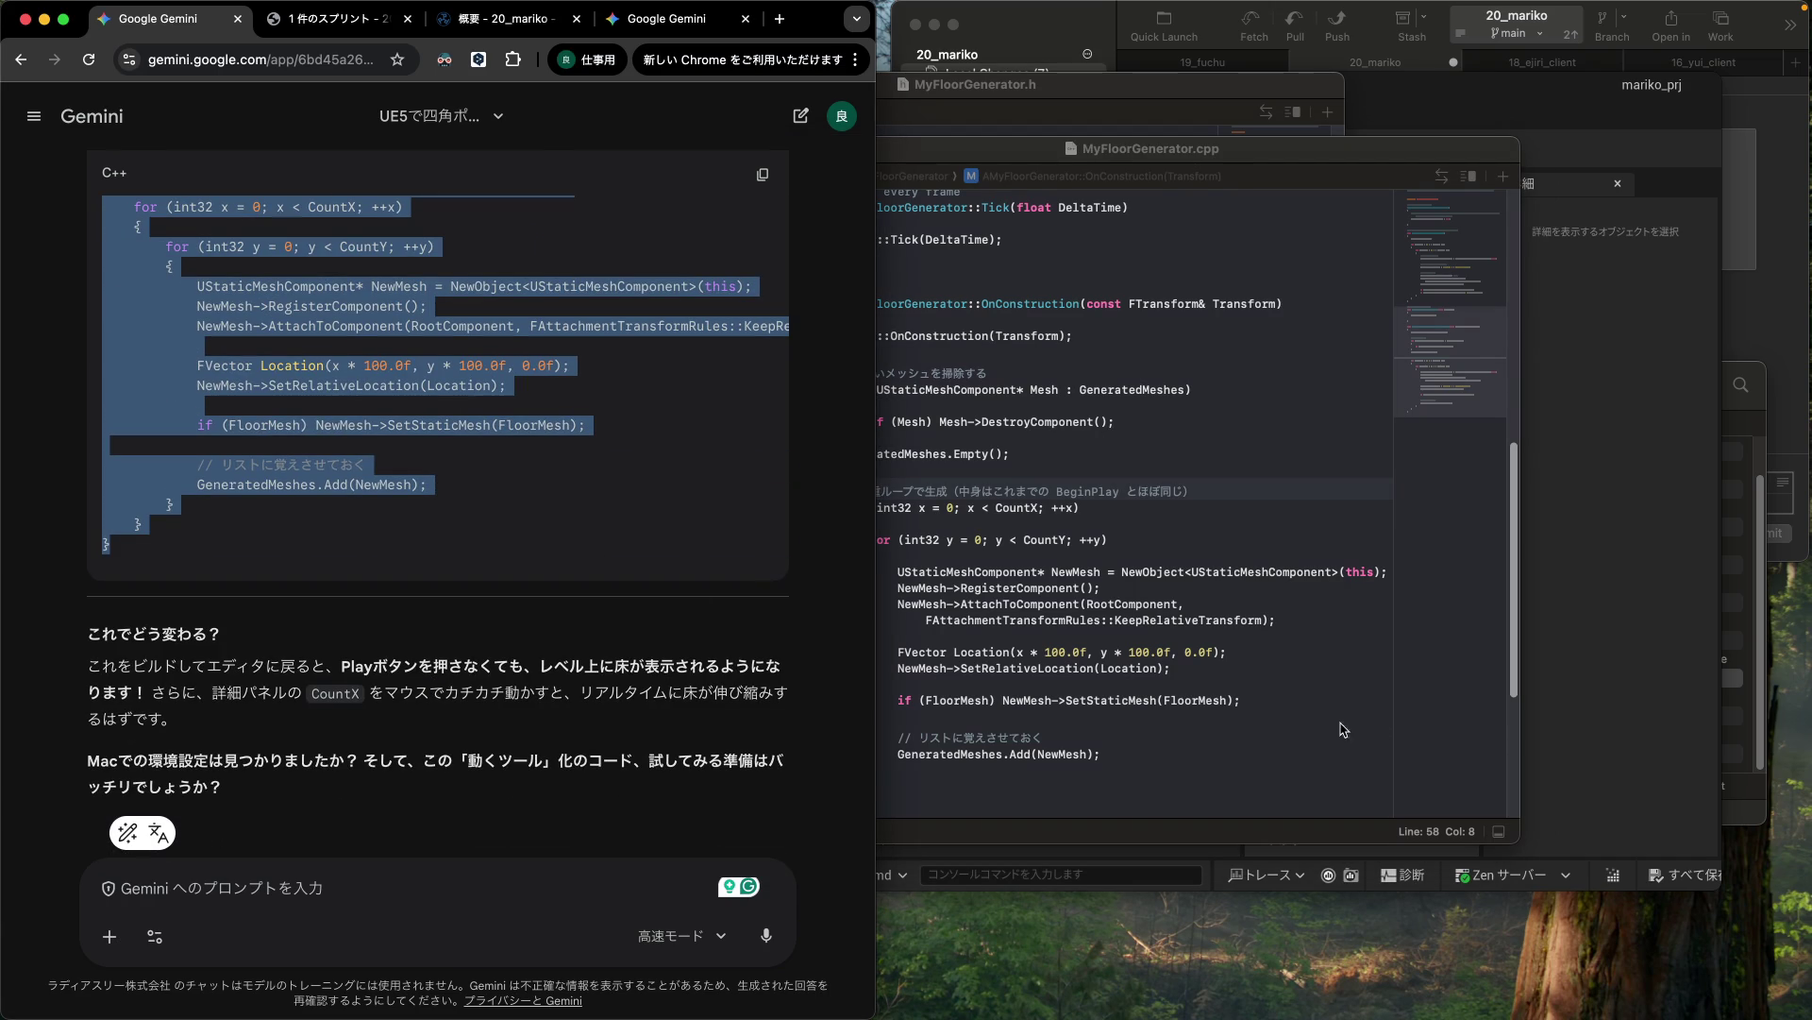
click(1630, 795)
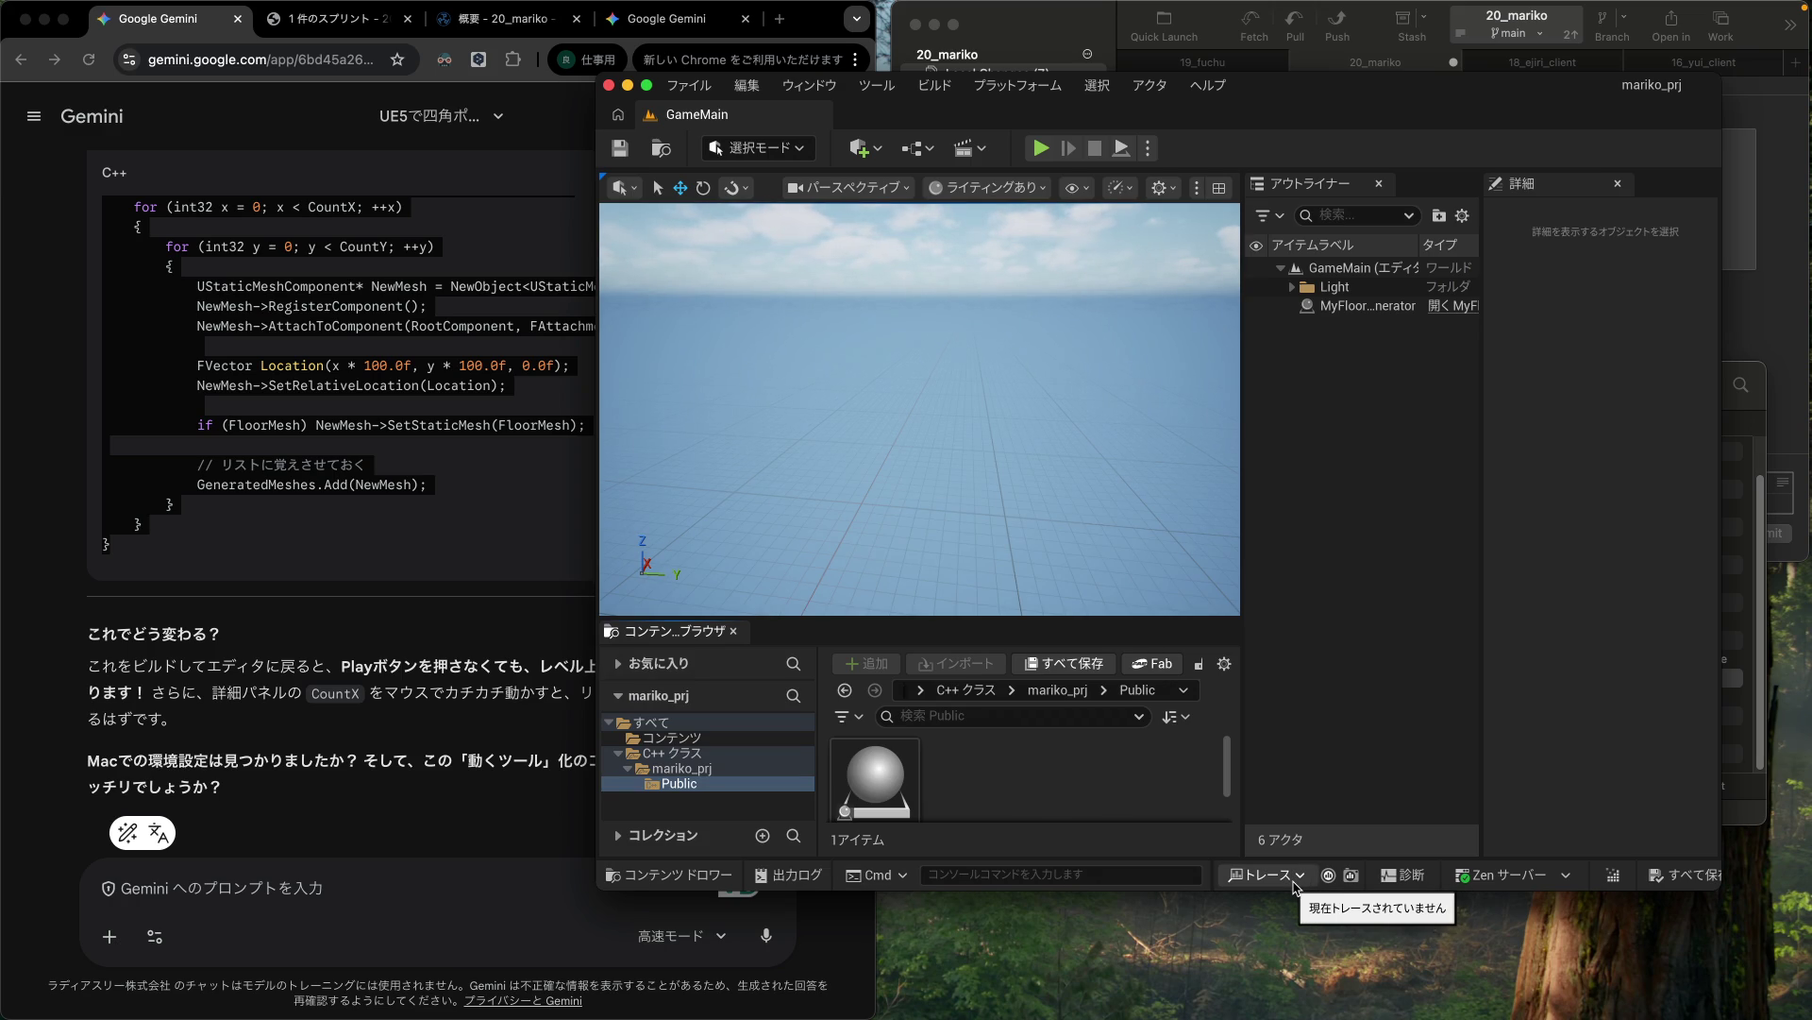
Step: Run a Live Coding recompile of the floor-generator C++ code and wait for it to finish
click(1617, 875)
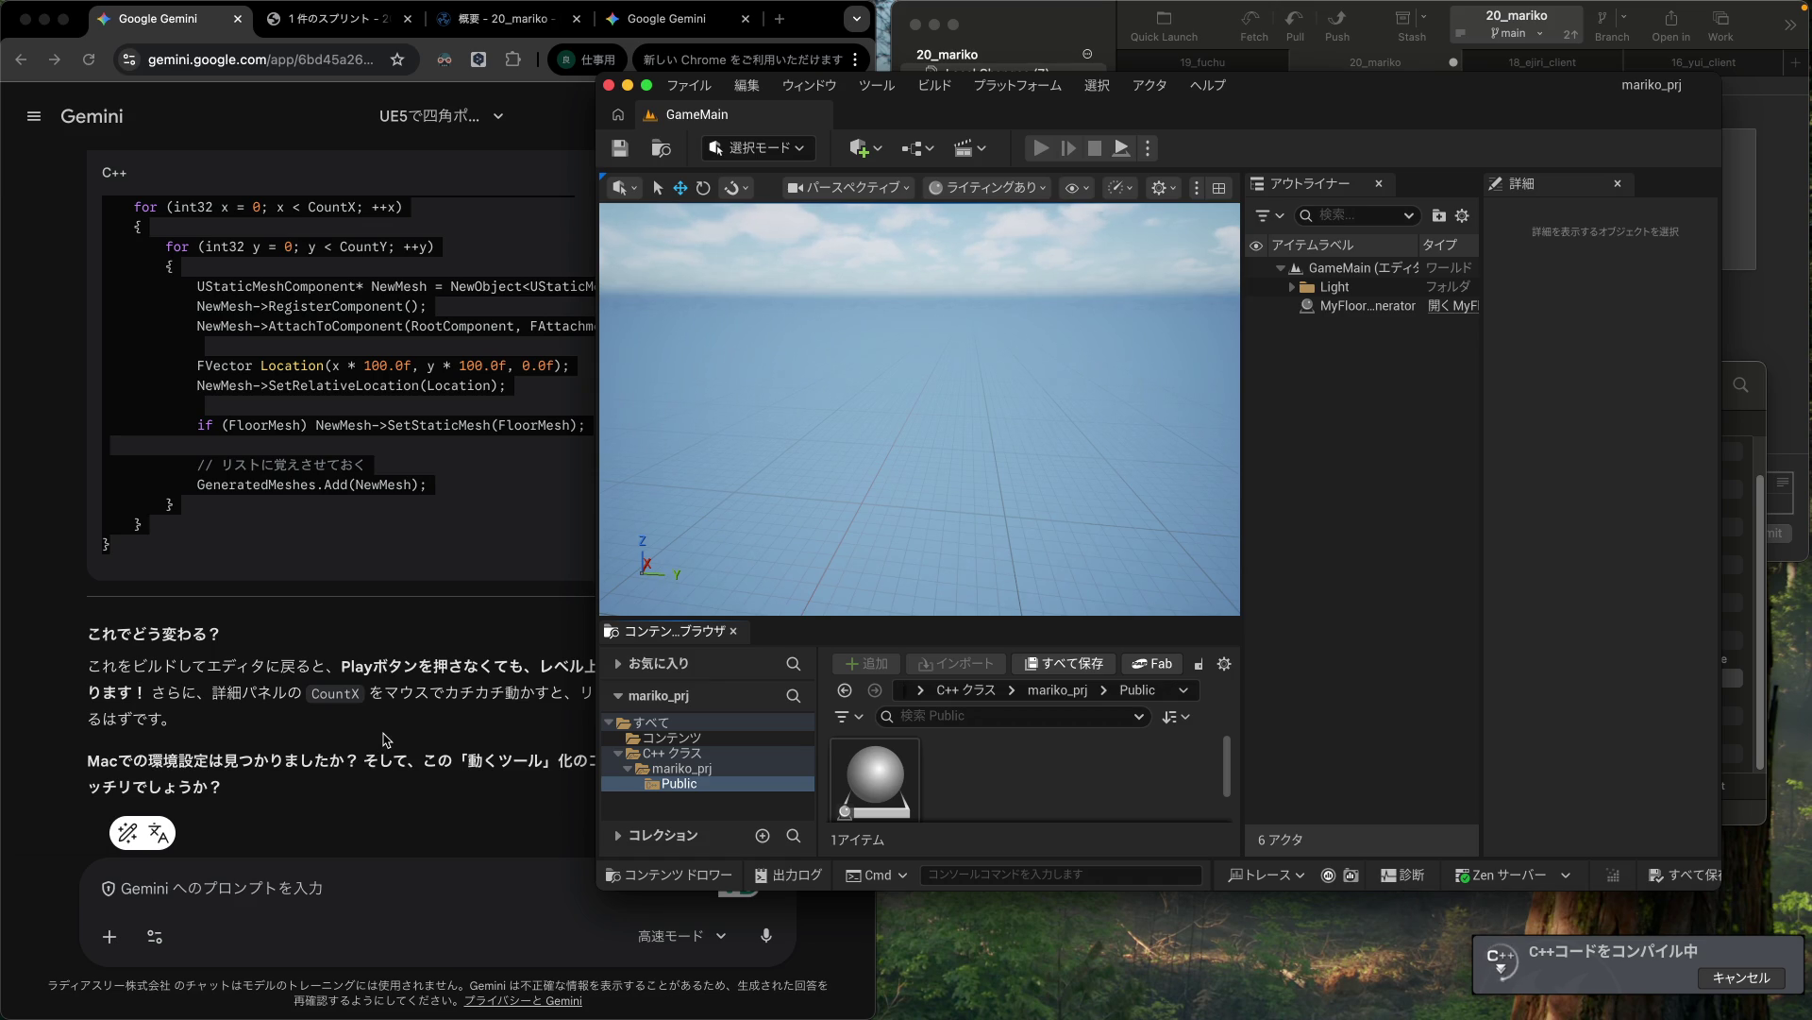
click(394, 704)
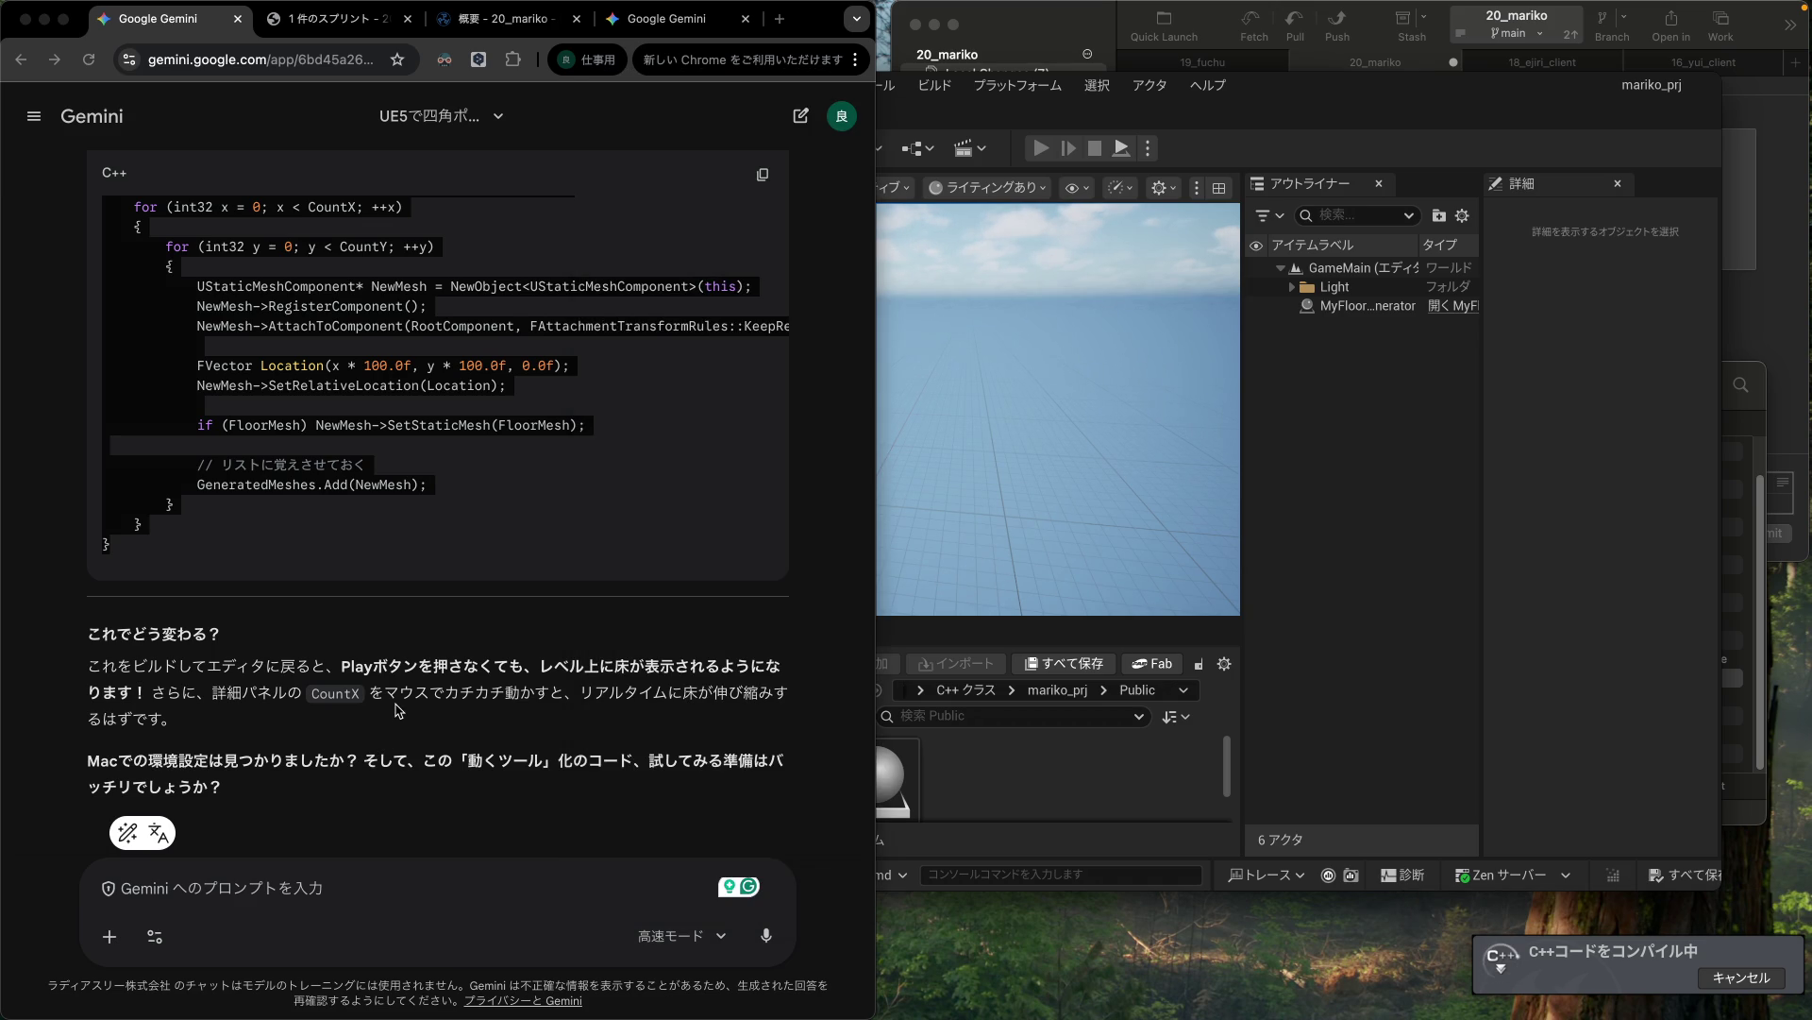
click(589, 686)
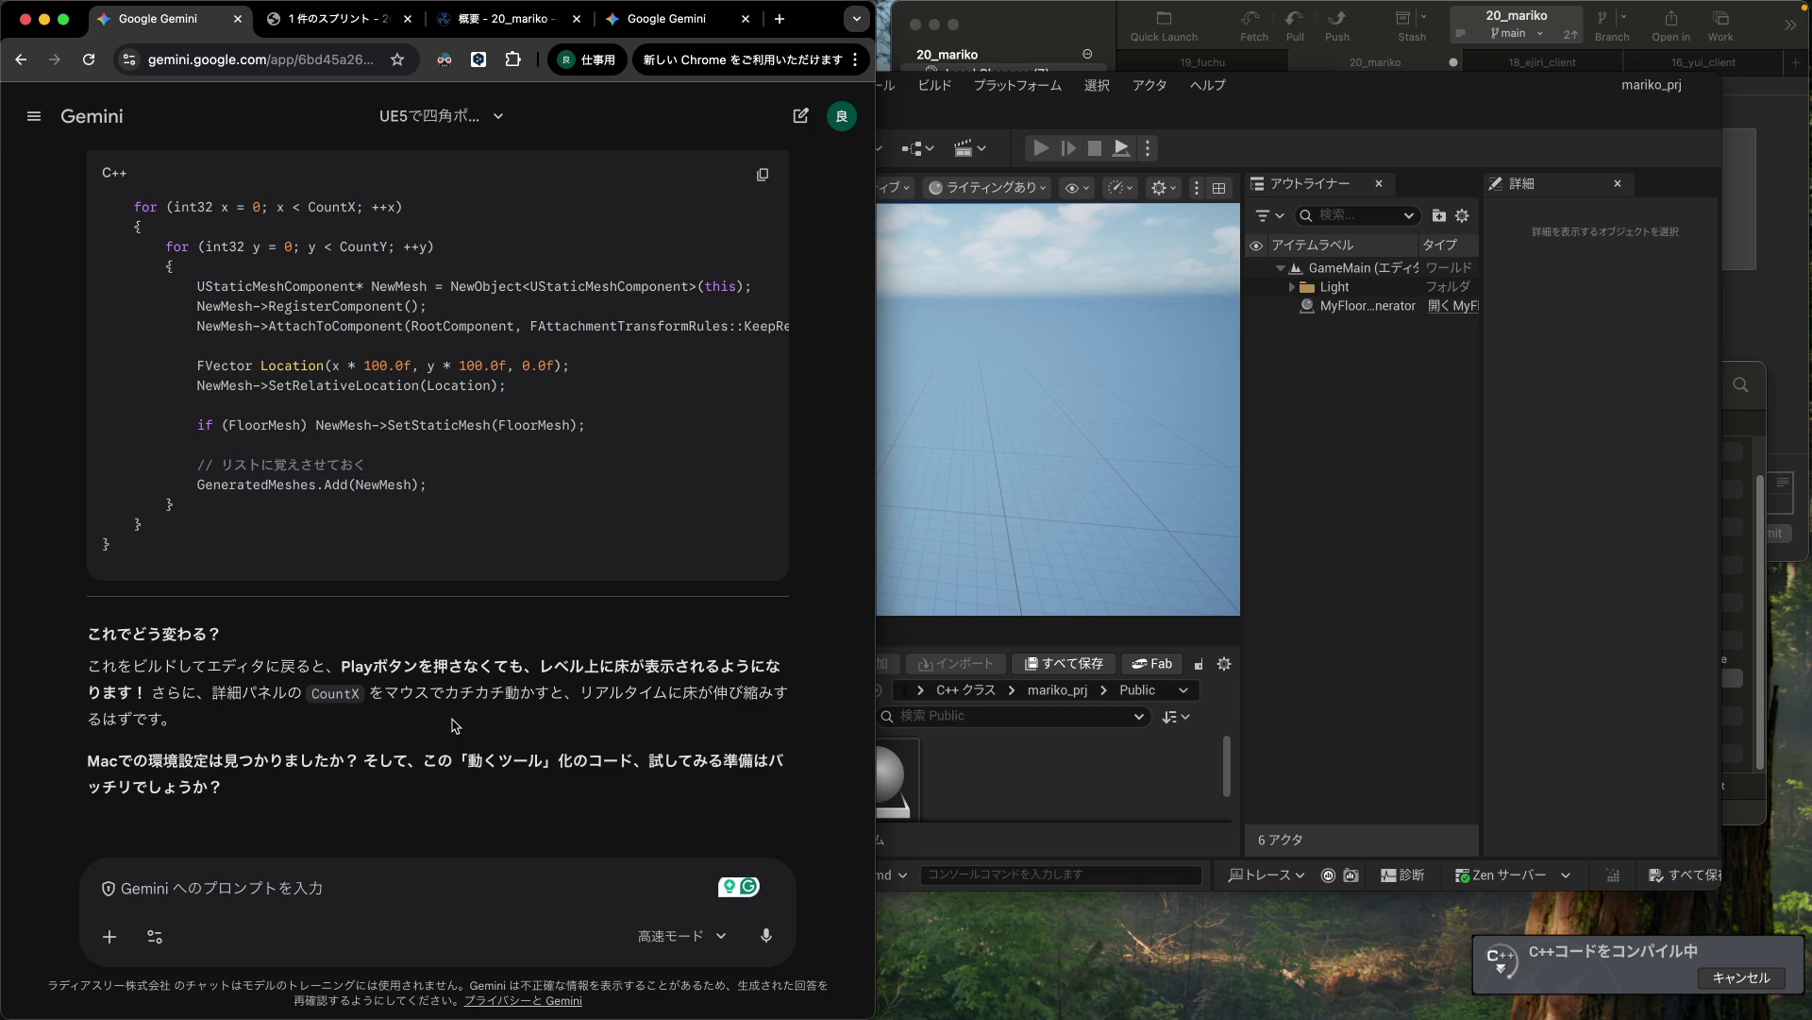
click(1521, 589)
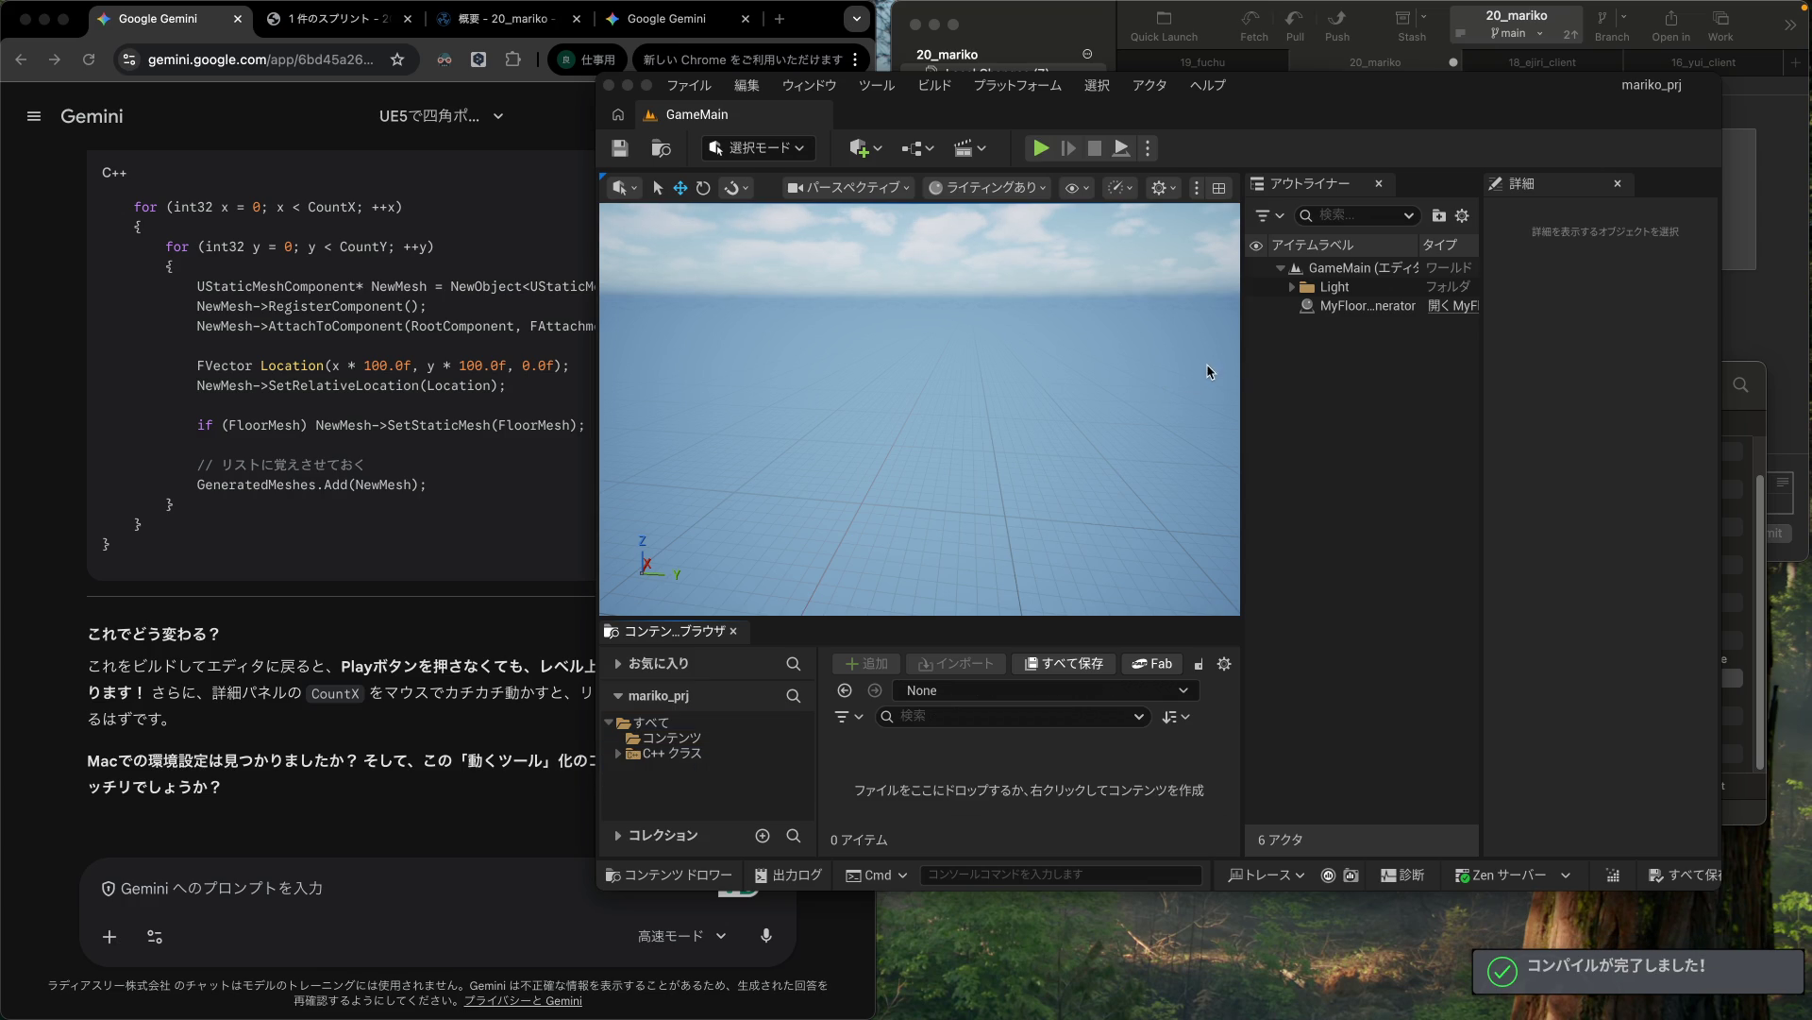
Step: Select the MyFloorGenerator actor to show its Floor Settings
right_click(868, 499)
click(936, 485)
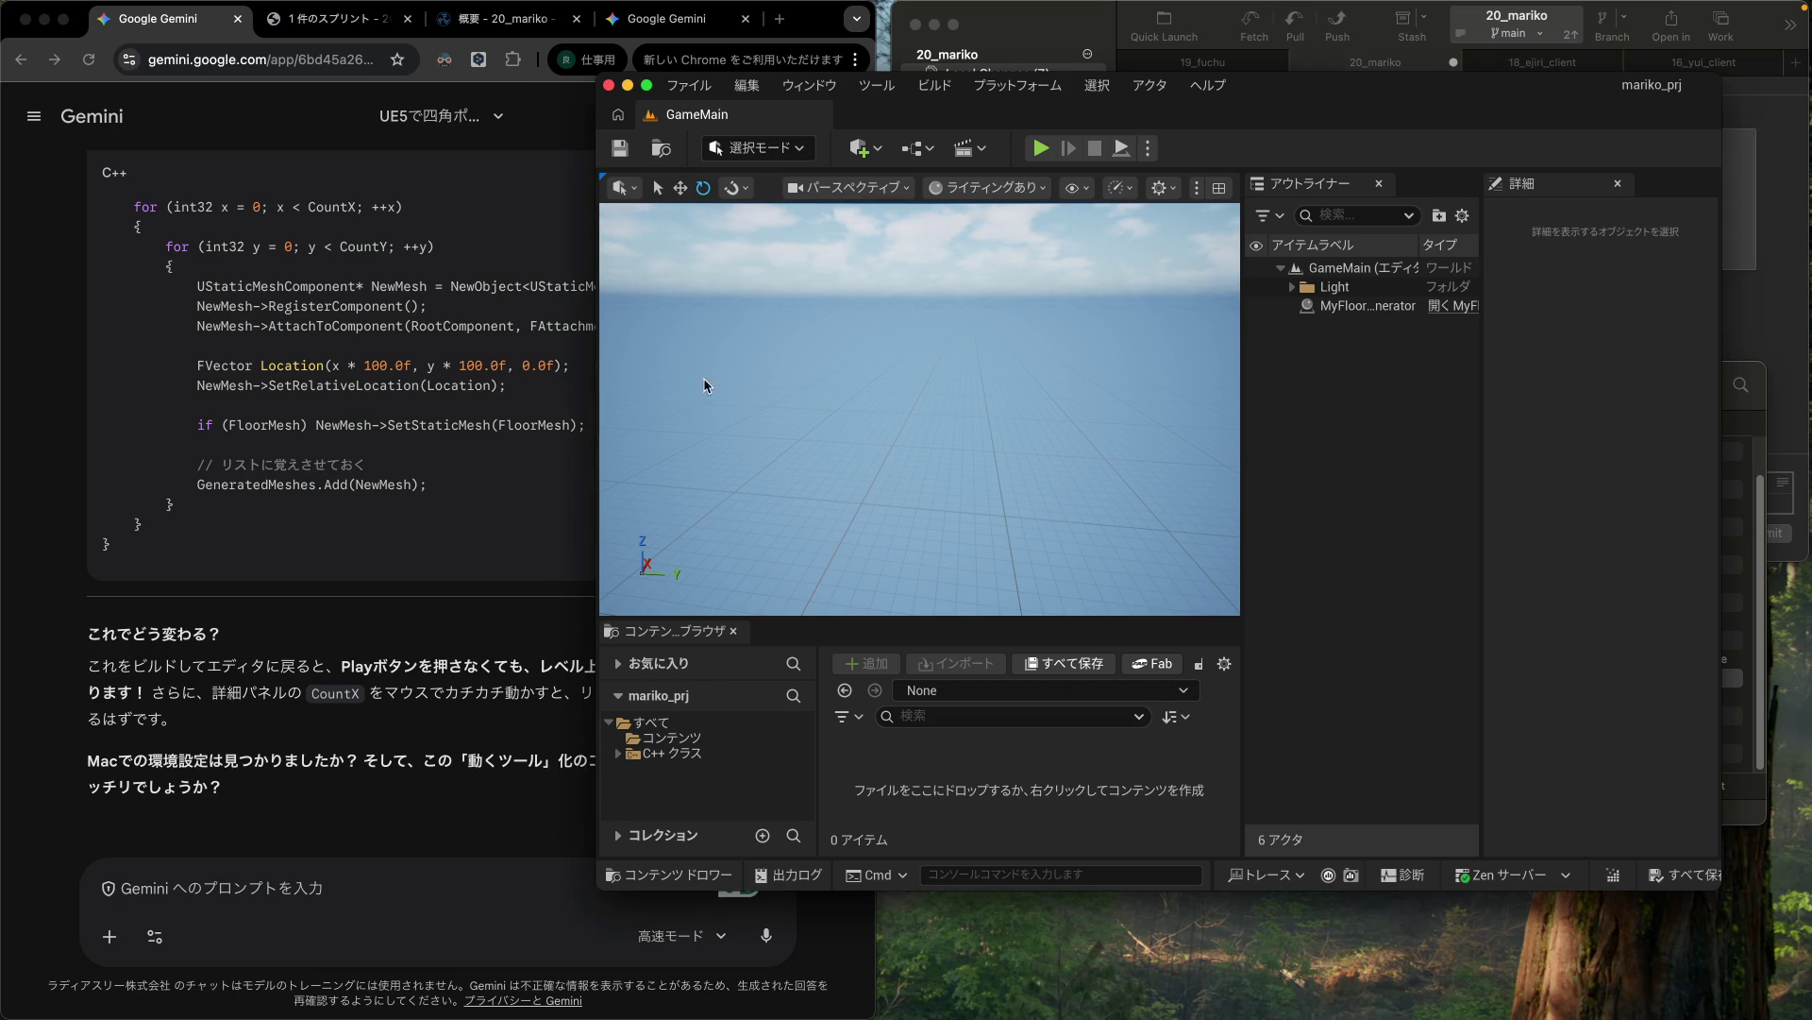
click(661, 189)
mouse_move(920, 425)
mouse_down()
mouse_move(954, 425)
mouse_move(778, 413)
mouse_up()
mouse_move(920, 425)
mouse_down()
mouse_move(1011, 425)
mouse_move(1010, 359)
mouse_move(1010, 397)
mouse_move(887, 416)
mouse_up()
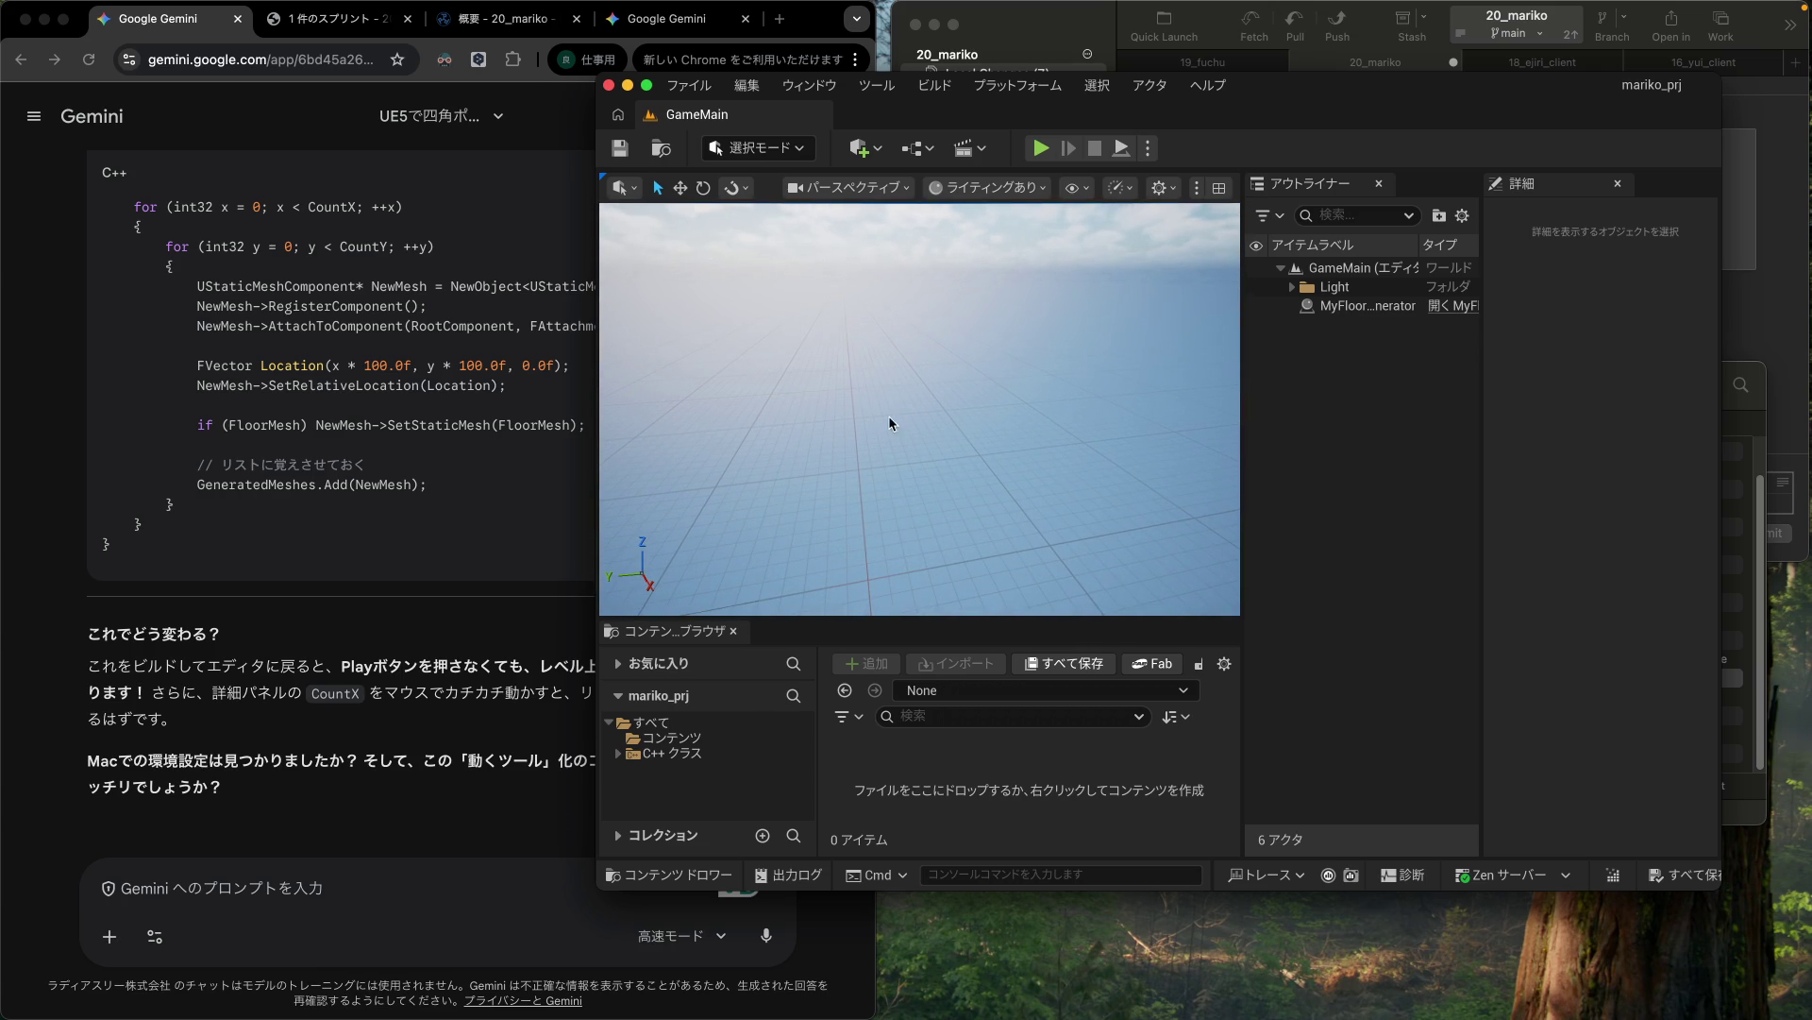
click(1371, 308)
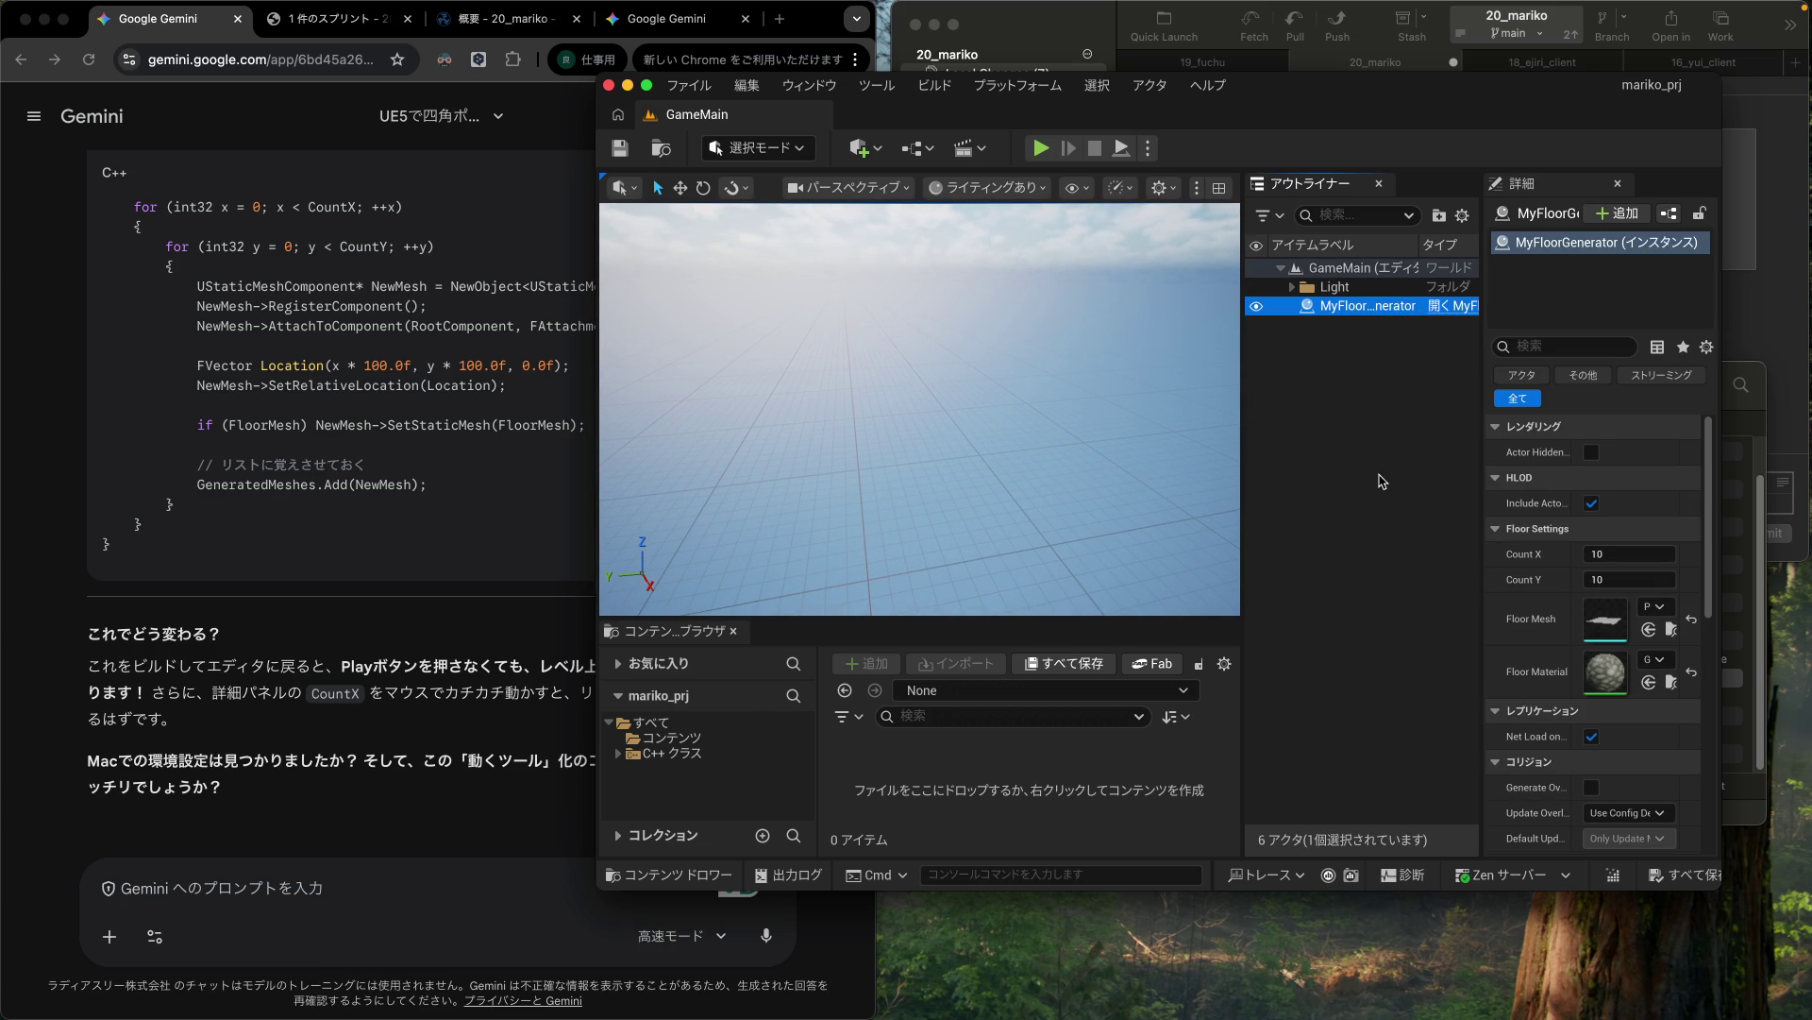
Step: Change MyFloorGenerator's Count X from 10 to 1
click(1610, 554)
click(1611, 554)
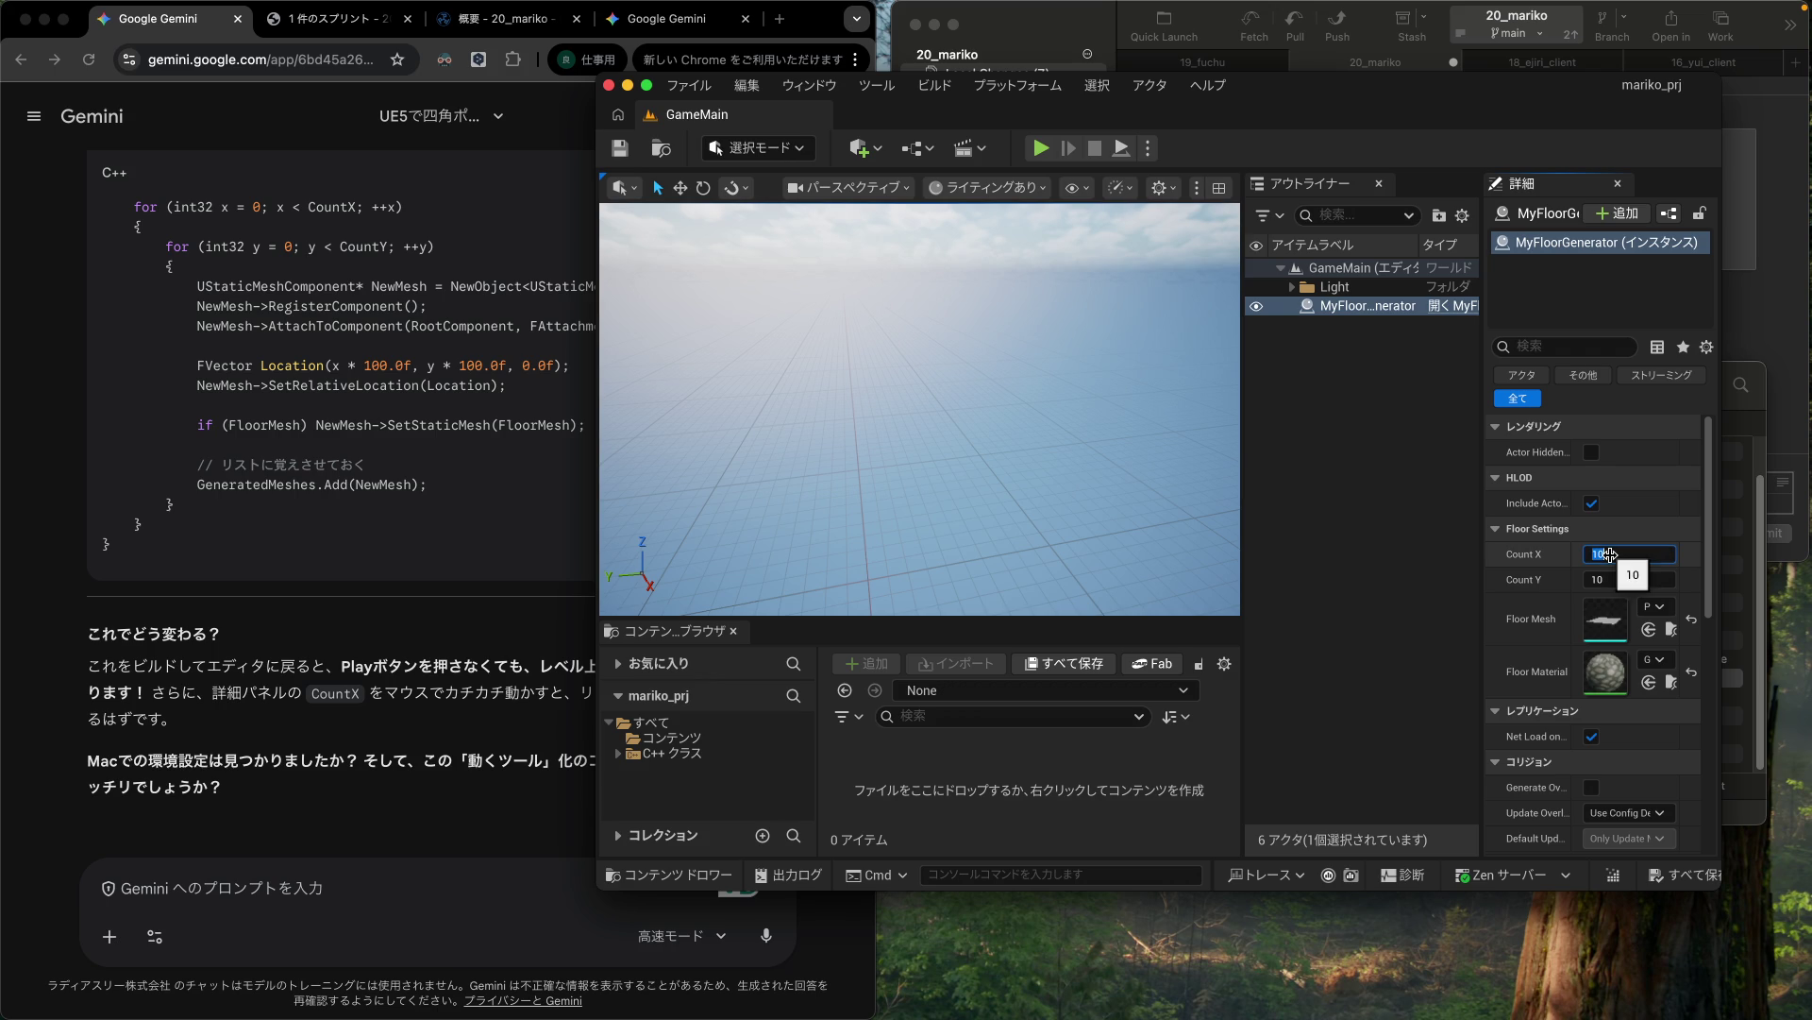
click(1610, 554)
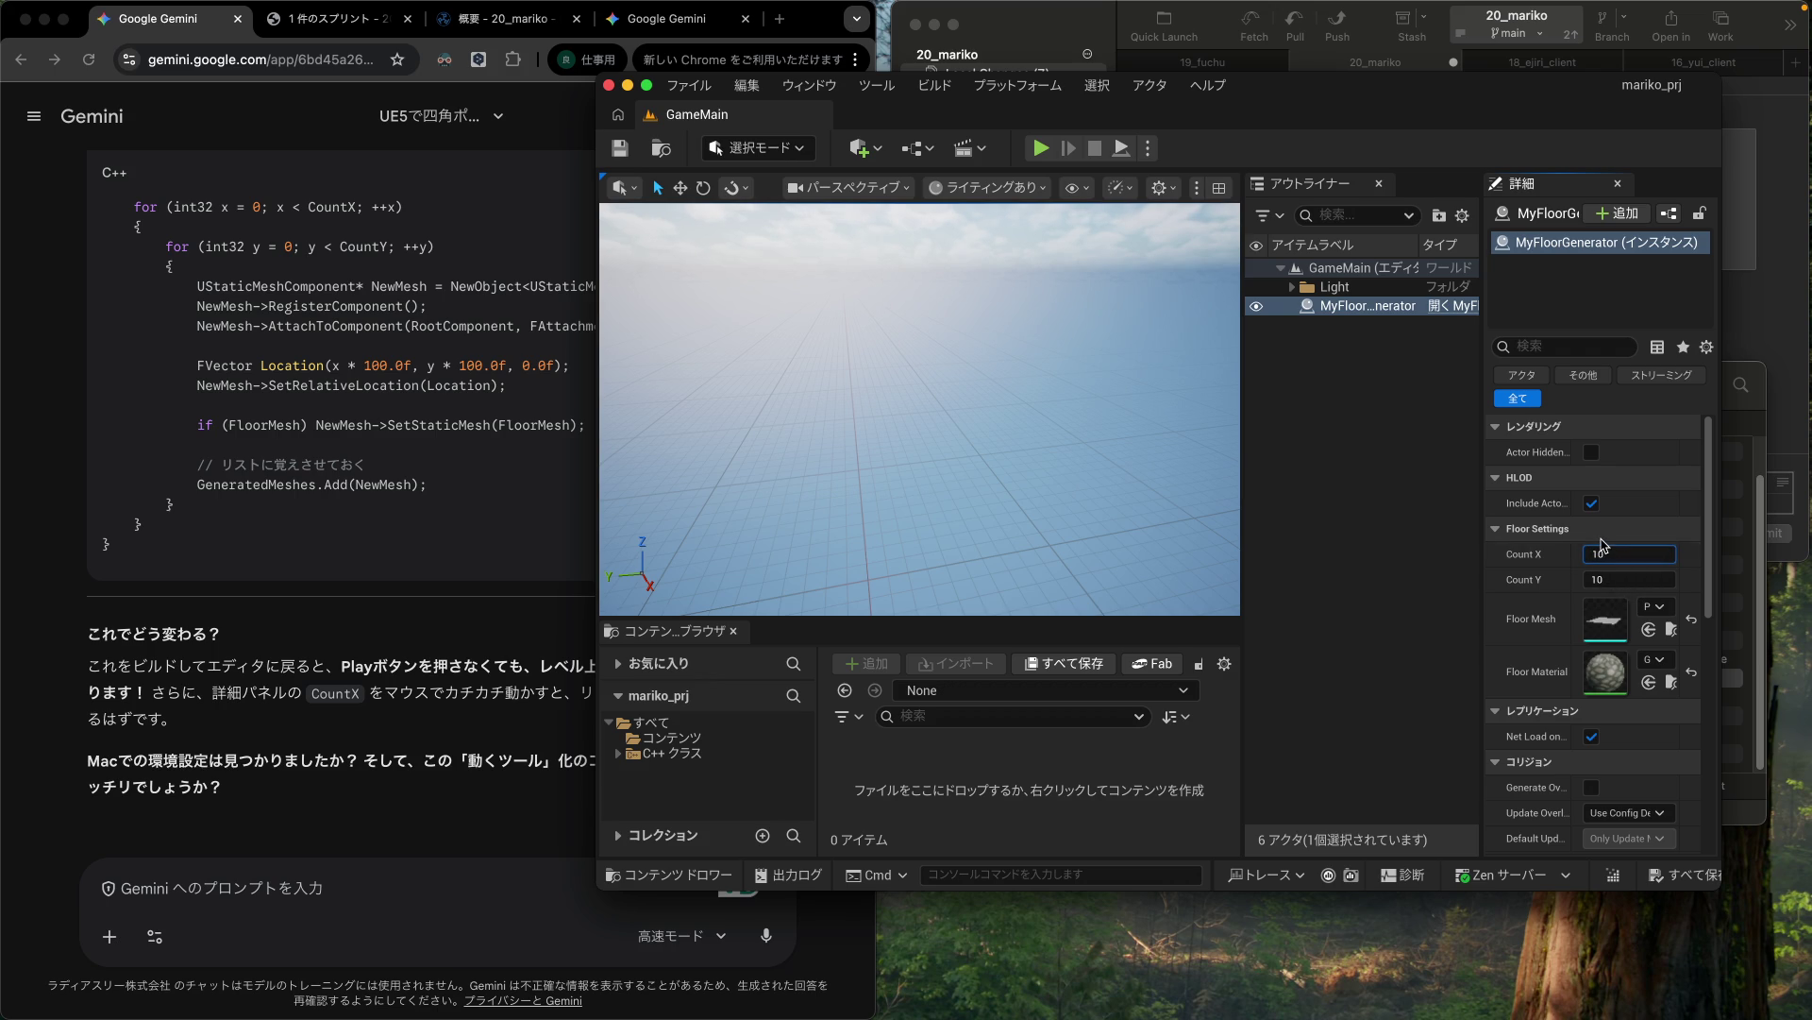
click(1601, 535)
click(1604, 534)
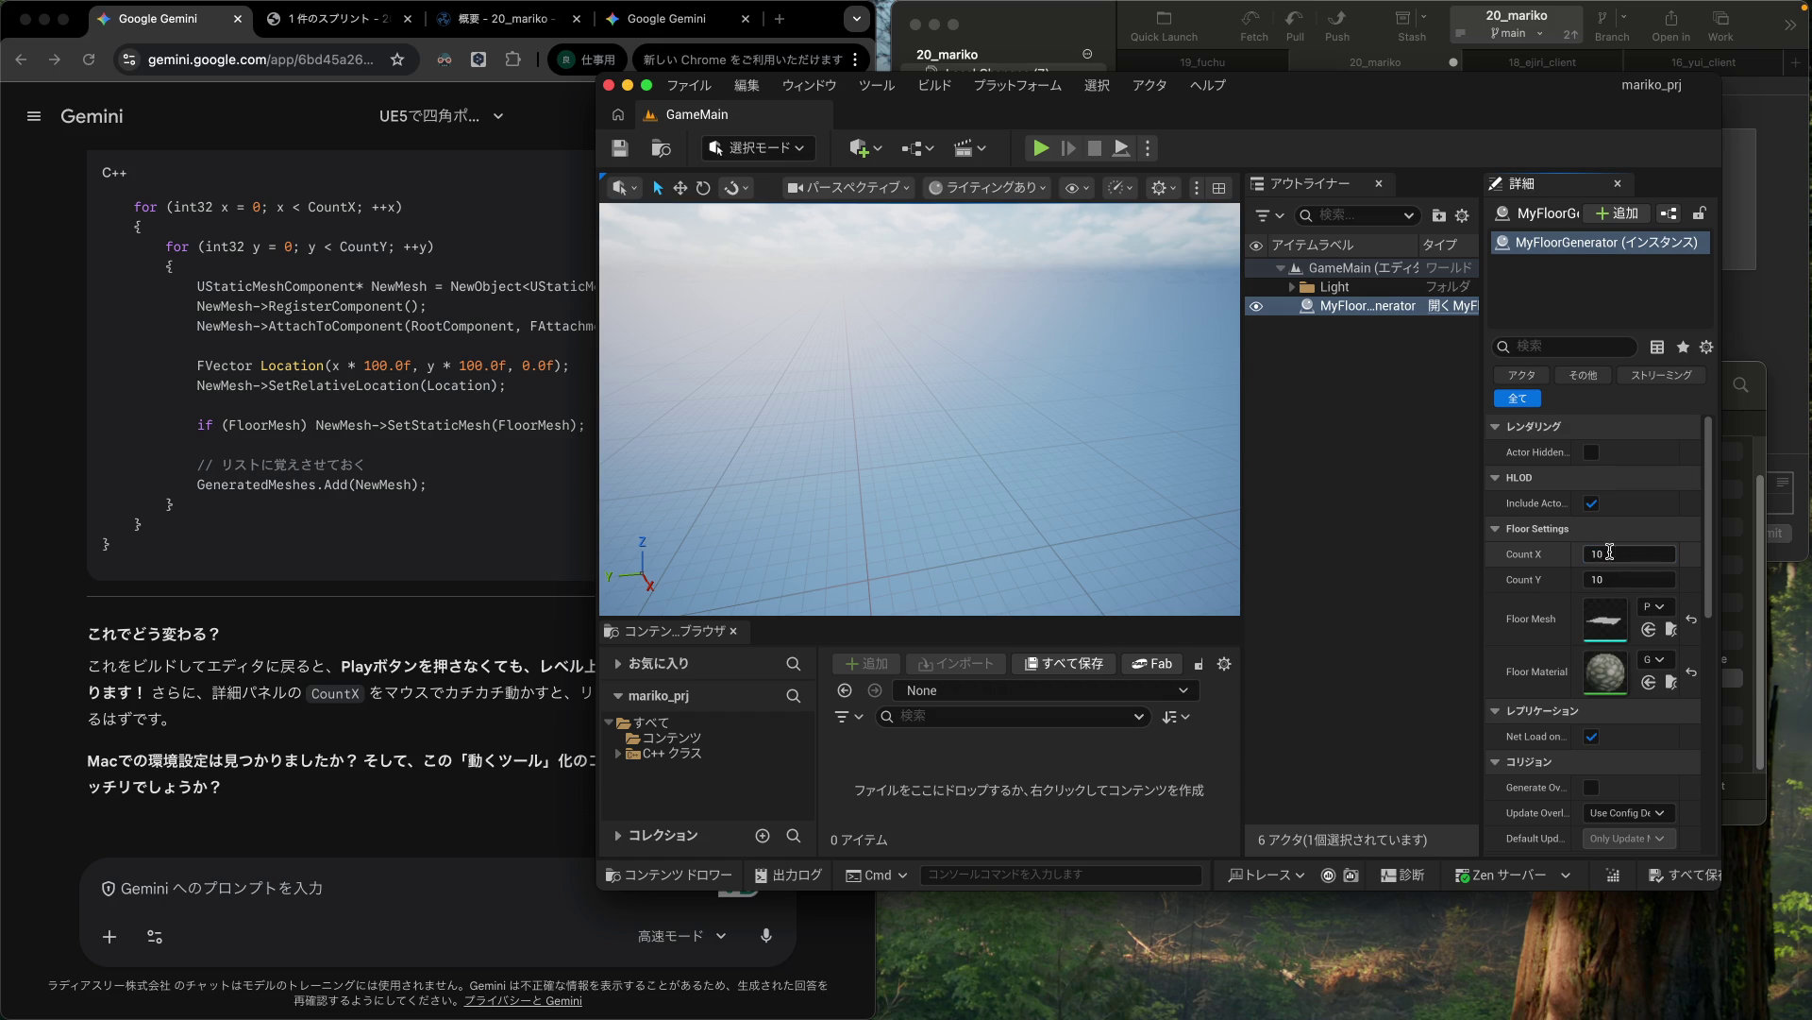
click(1624, 554)
text(1)
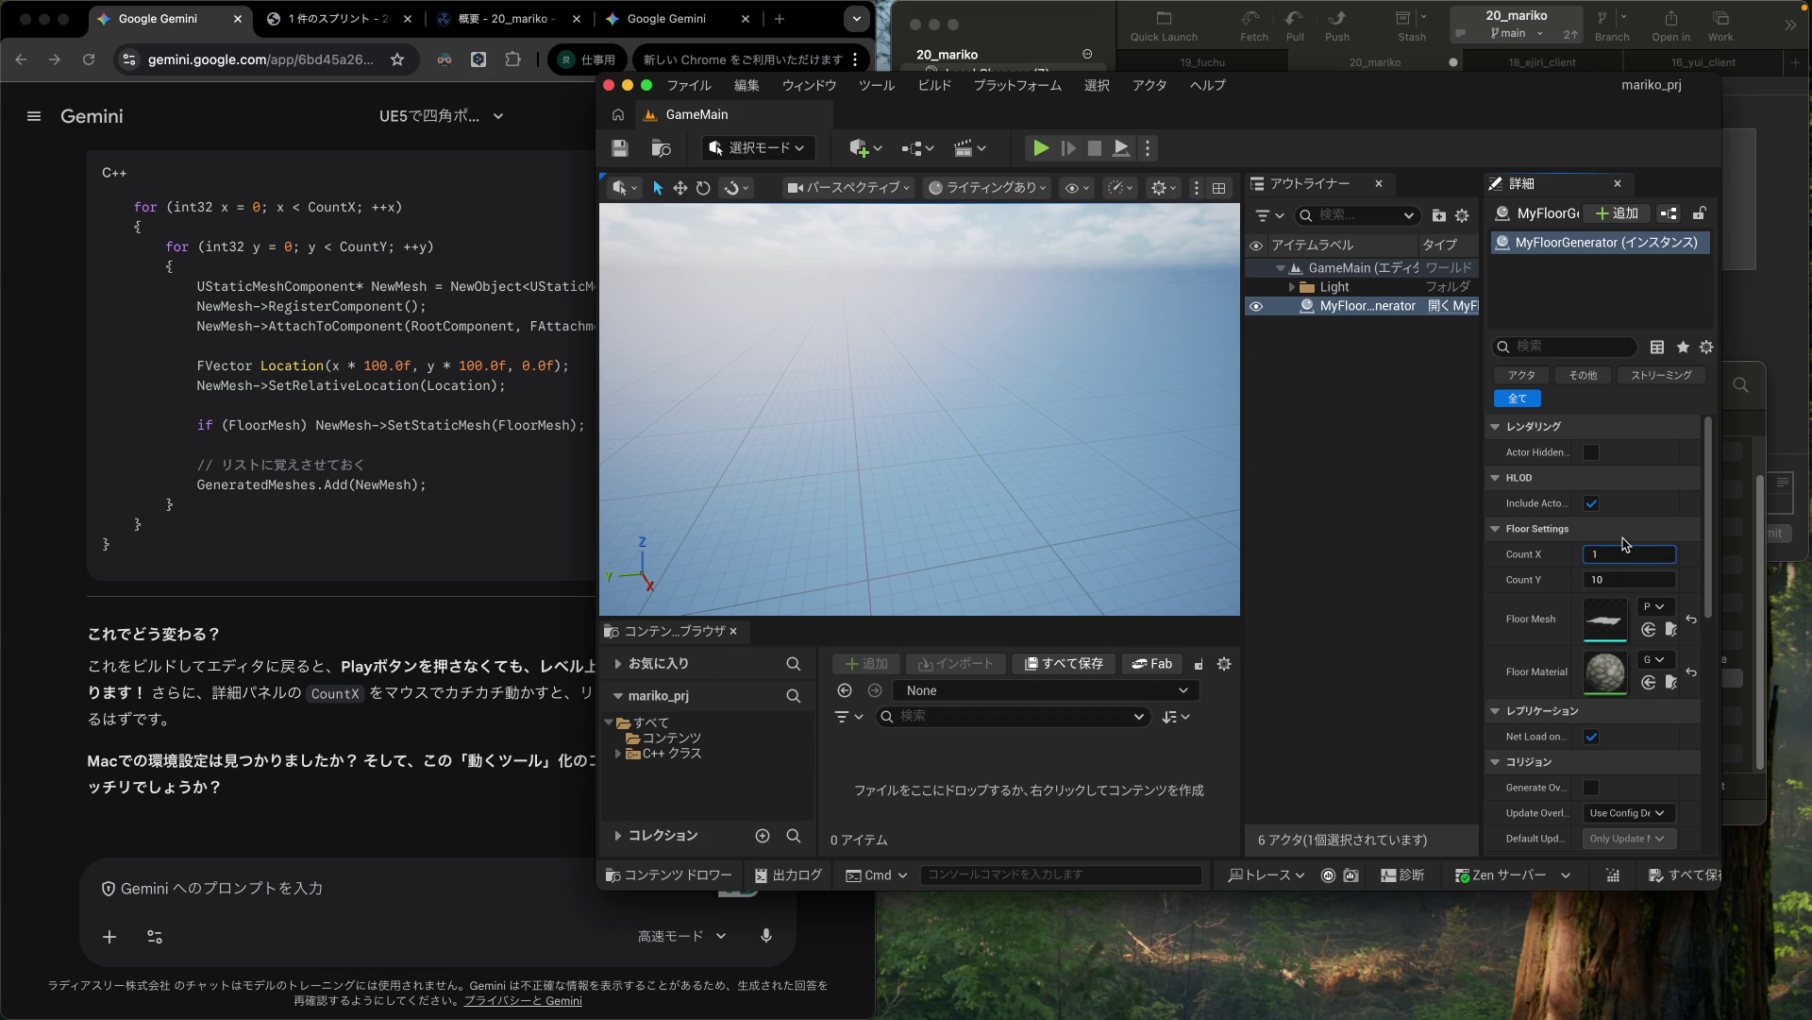
key(Tab)
click(1619, 555)
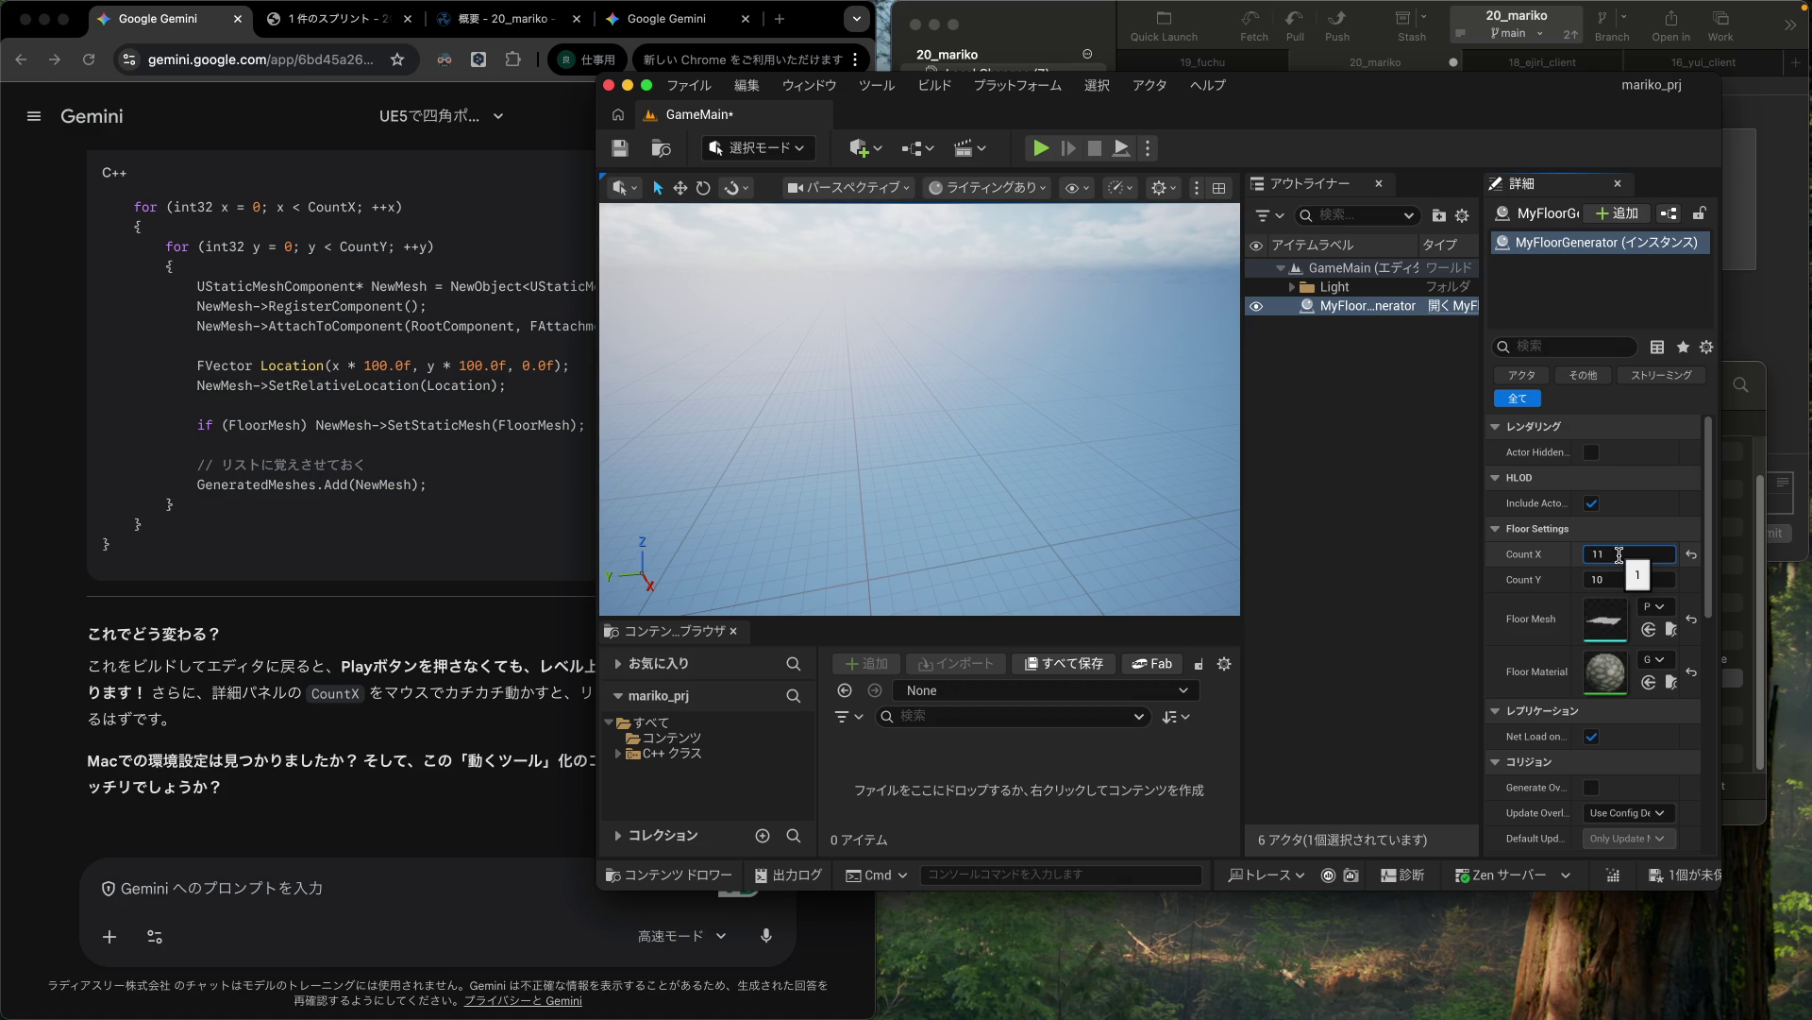
Step: Enter 11 for Count X and reposition the view and floor generator
double_click(1619, 556)
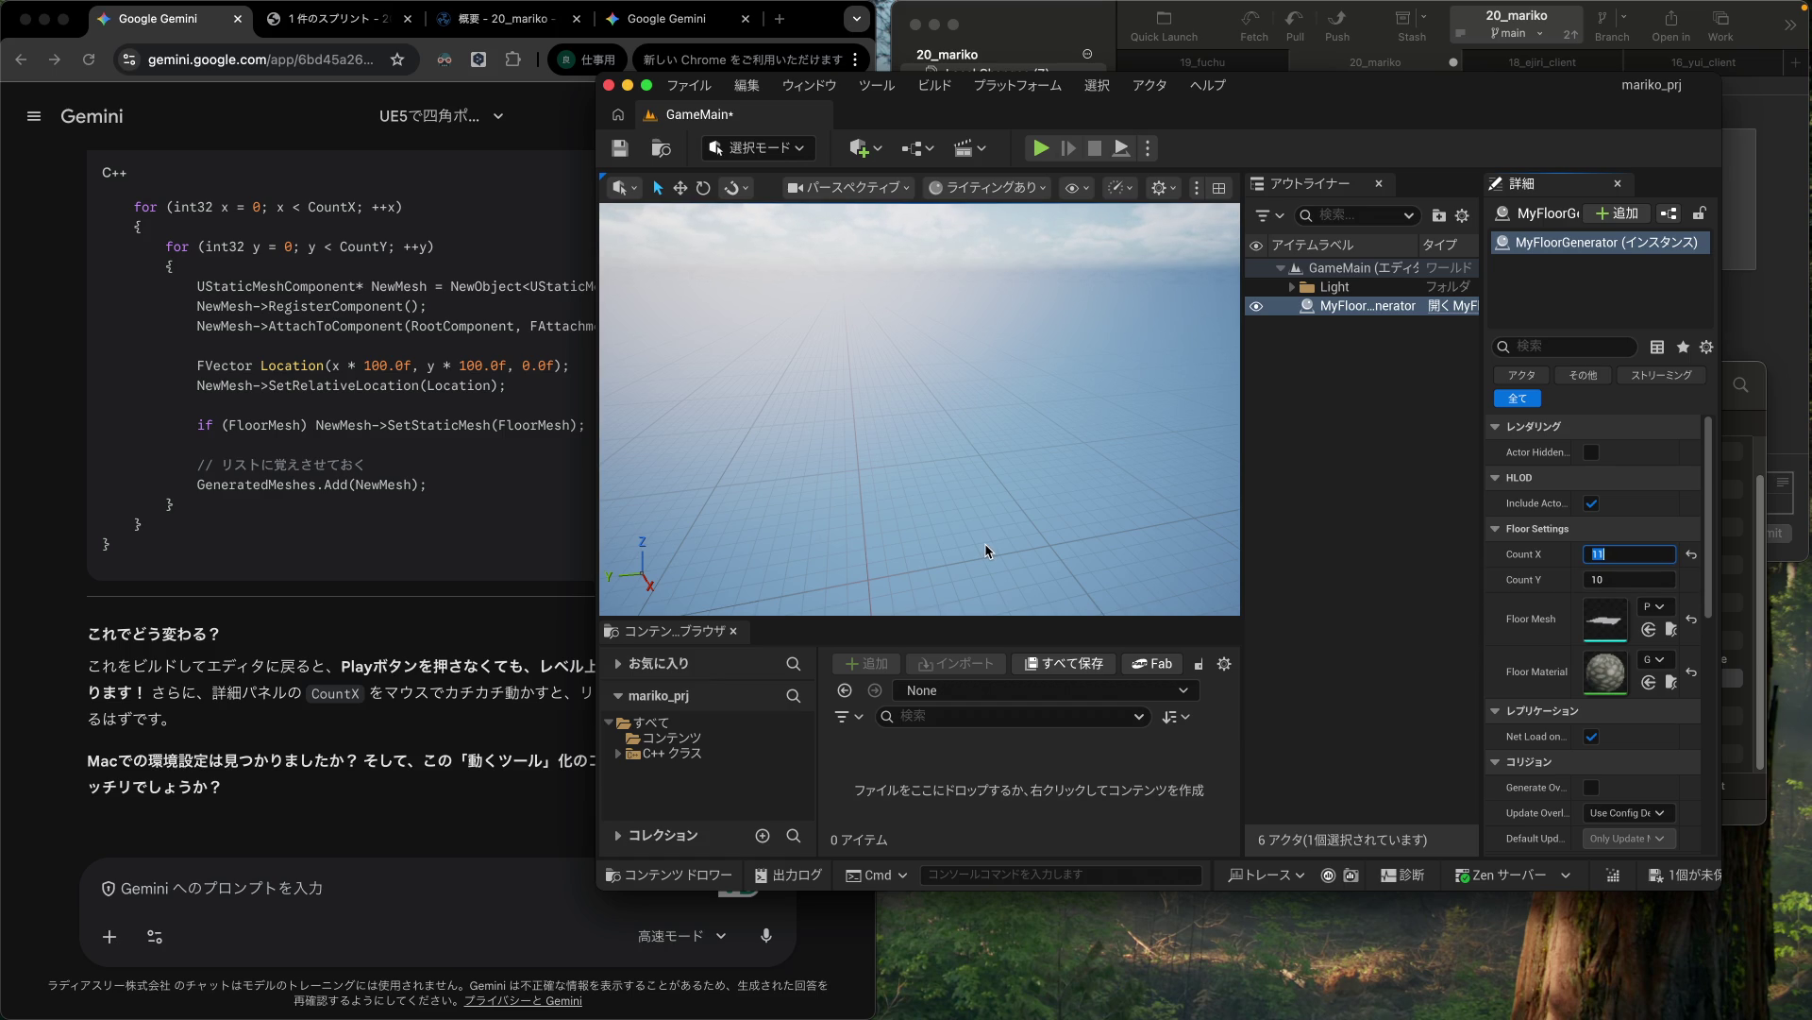
text(11)
key(Return)
mouse_move(682, 531)
mouse_down()
mouse_move(658, 522)
mouse_move(697, 507)
mouse_move(645, 511)
mouse_up()
drag(801, 455, 800, 455)
mouse_move(1041, 316)
mouse_down()
mouse_move(1137, 332)
mouse_move(1239, 389)
mouse_up()
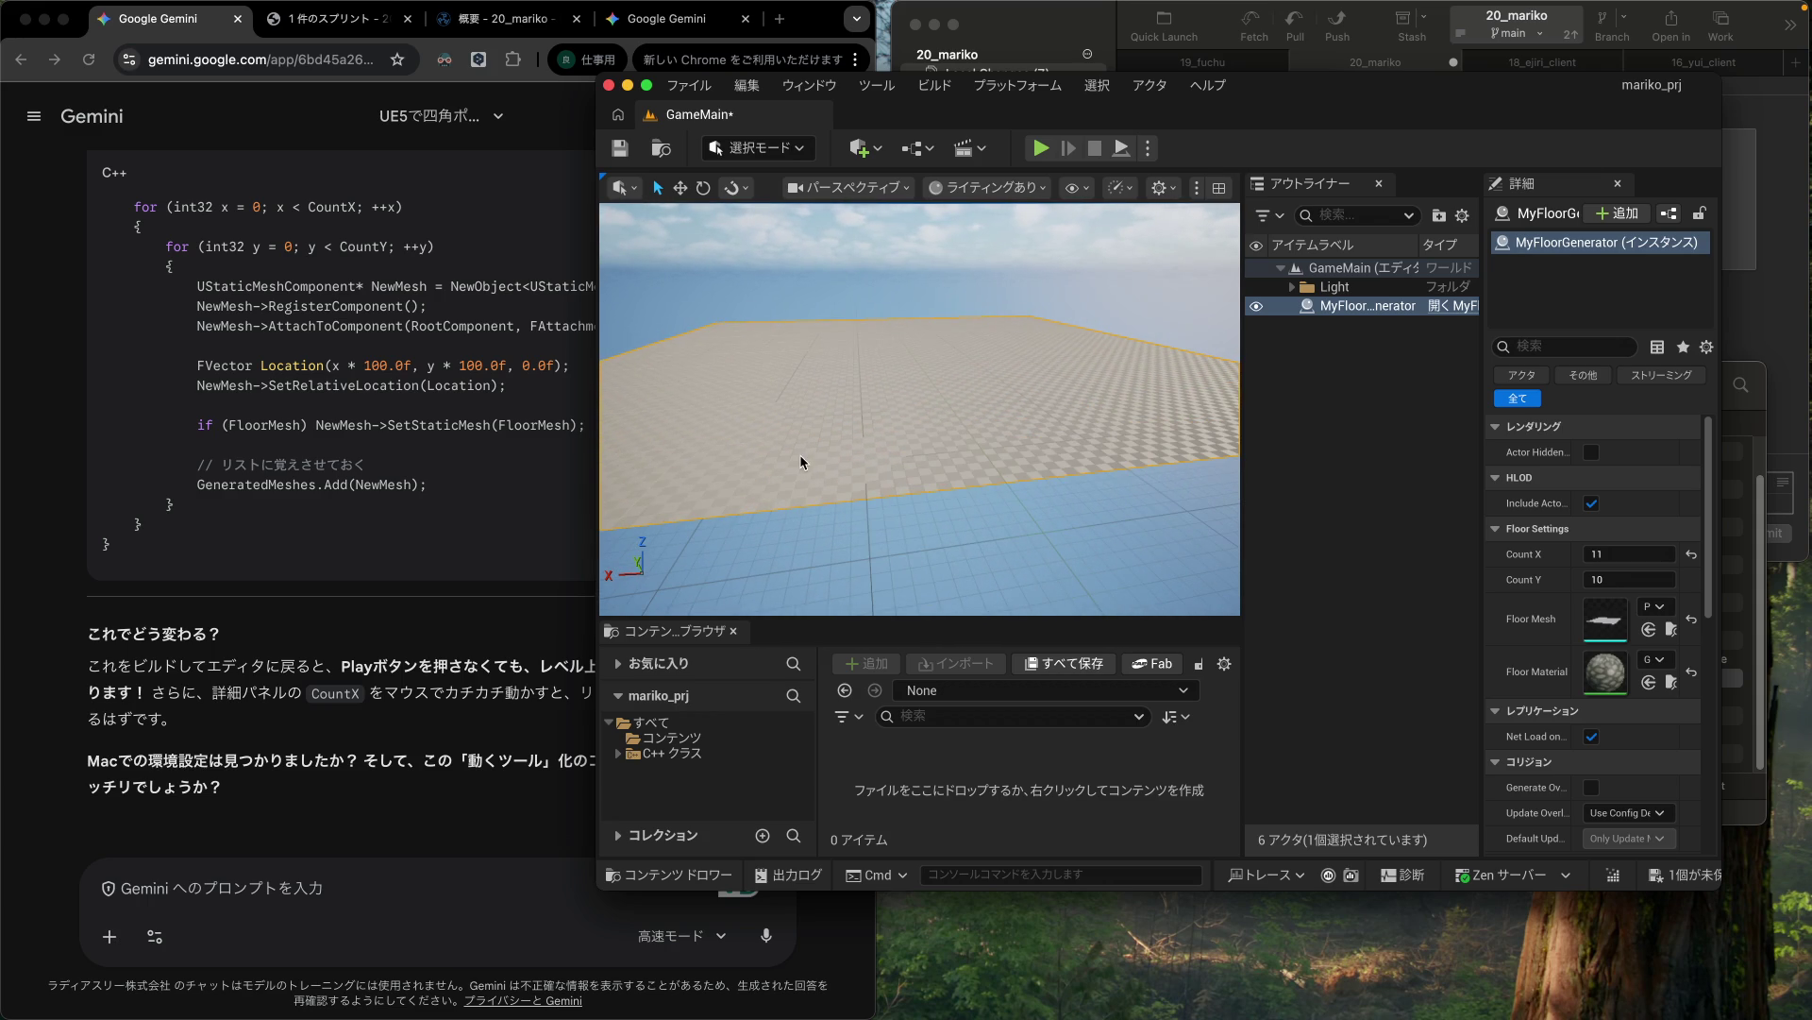
drag(830, 475, 1230, 387)
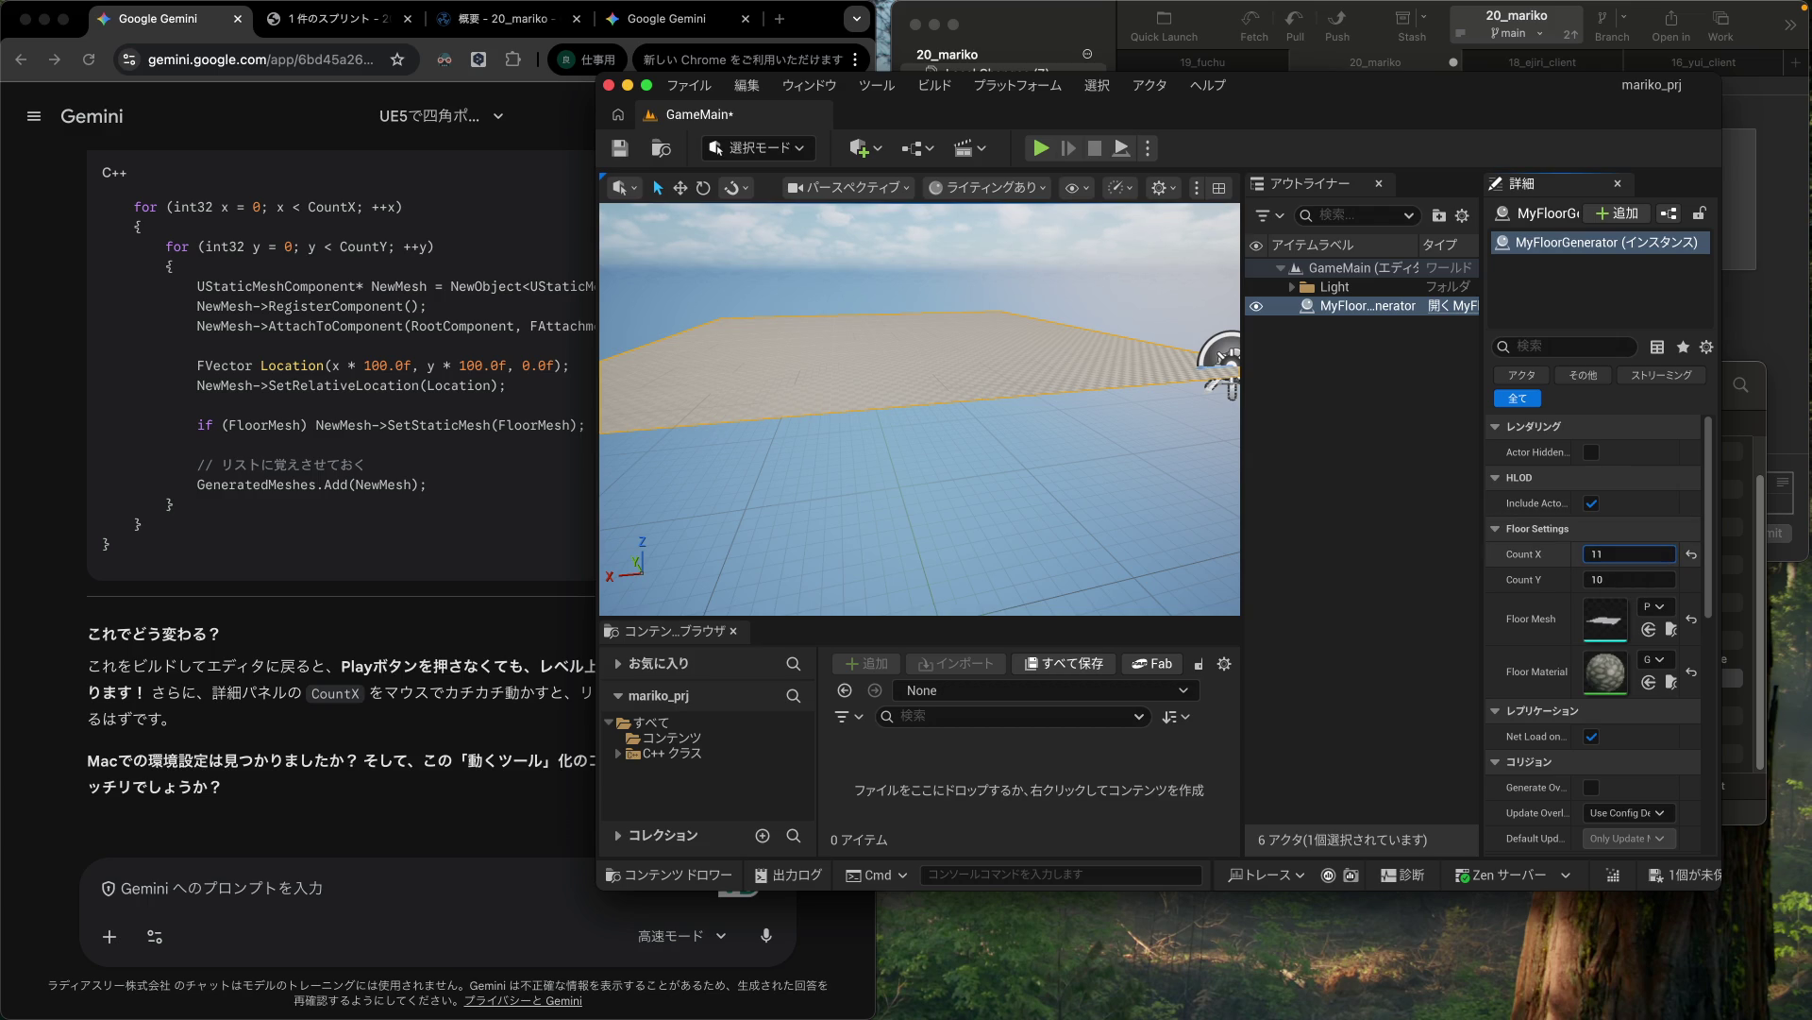
Step: Set Count X to 1 then back to 10, watching the floor rebuild, and save GameMain
click(1615, 553)
key(Return)
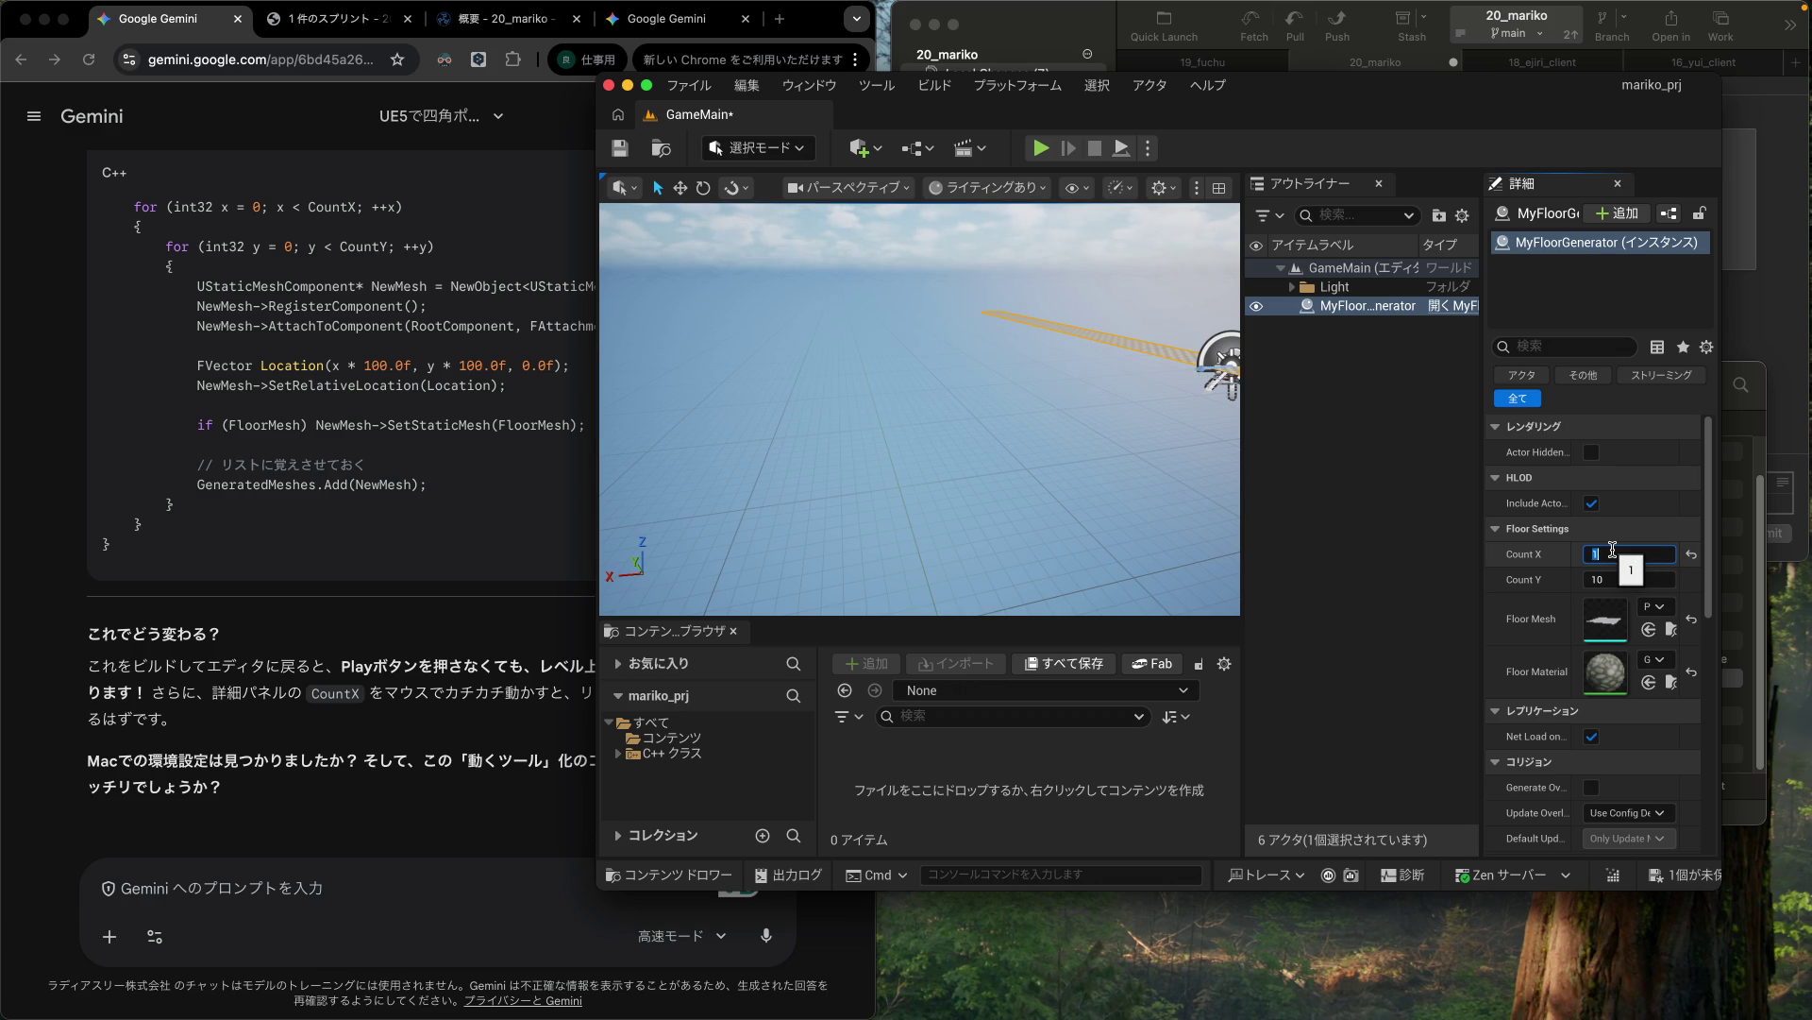
text(0)
key(Return)
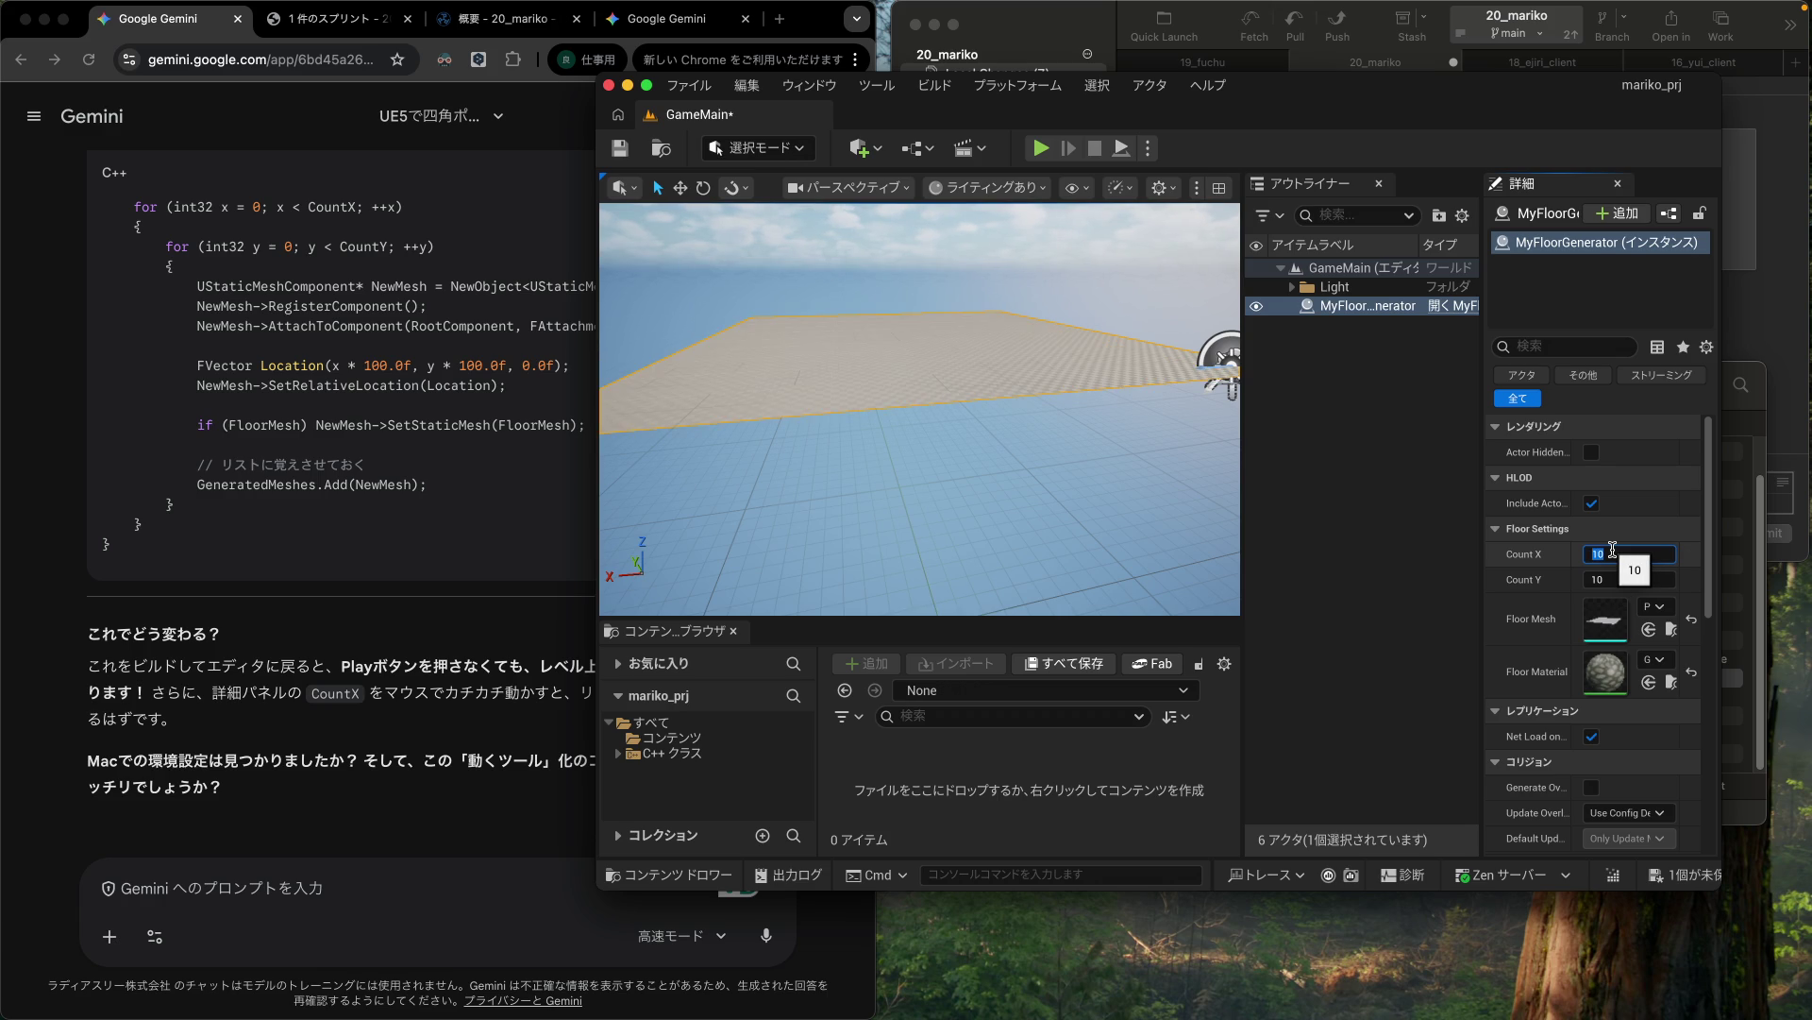
click(1223, 135)
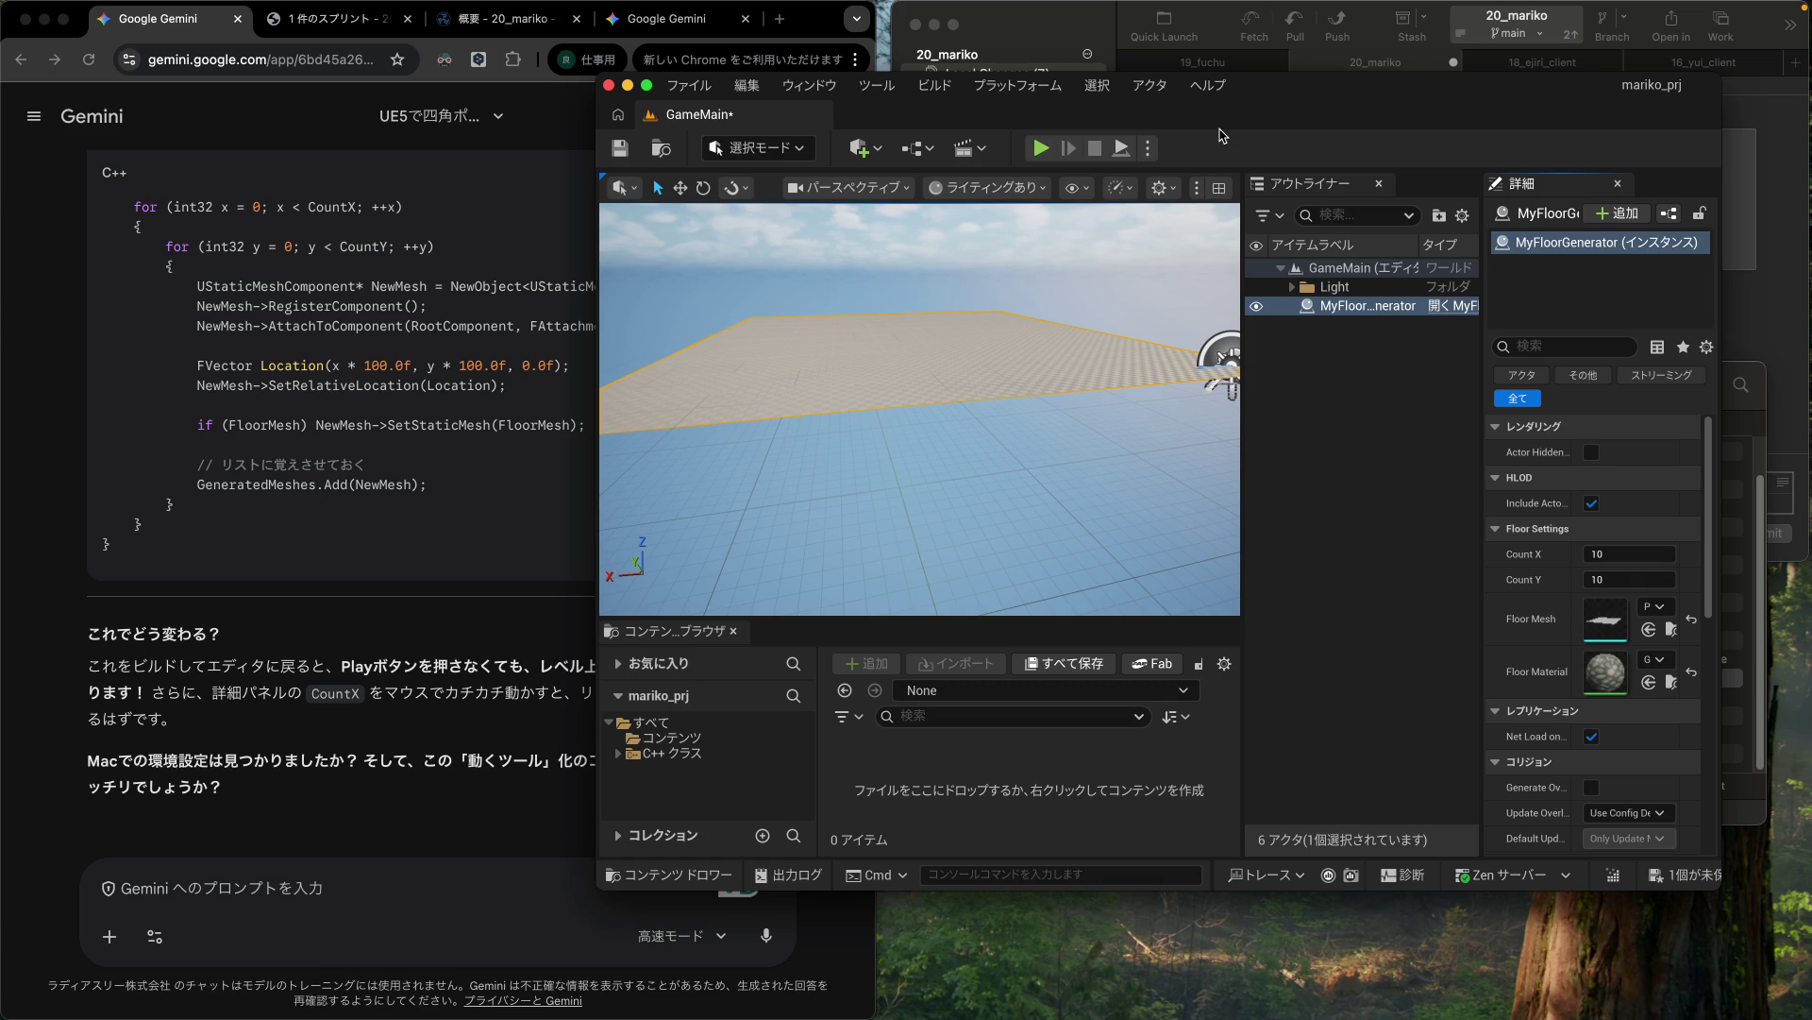
key(super+s)
click(300, 649)
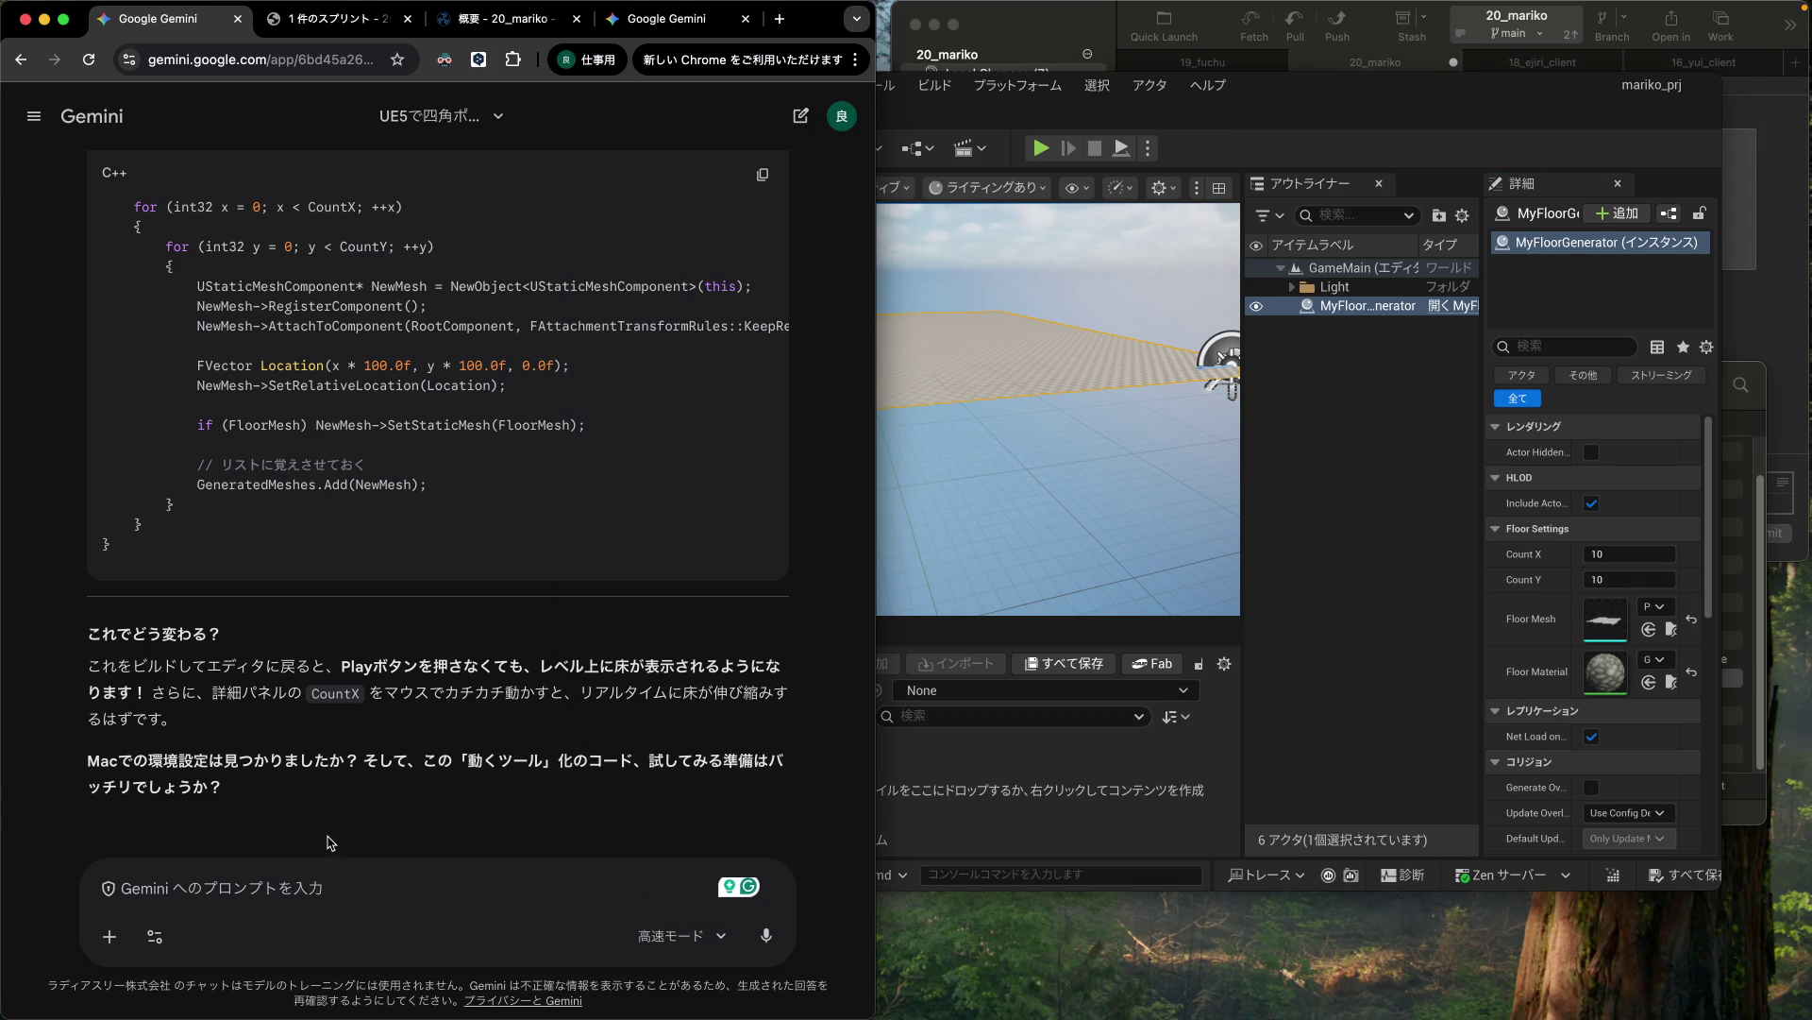
Step: Send Gemini the message '設定も見つかったし、OnConstructionの実装もできたよ。ありがとう。'
click(308, 890)
scroll(363, 752, up, 5)
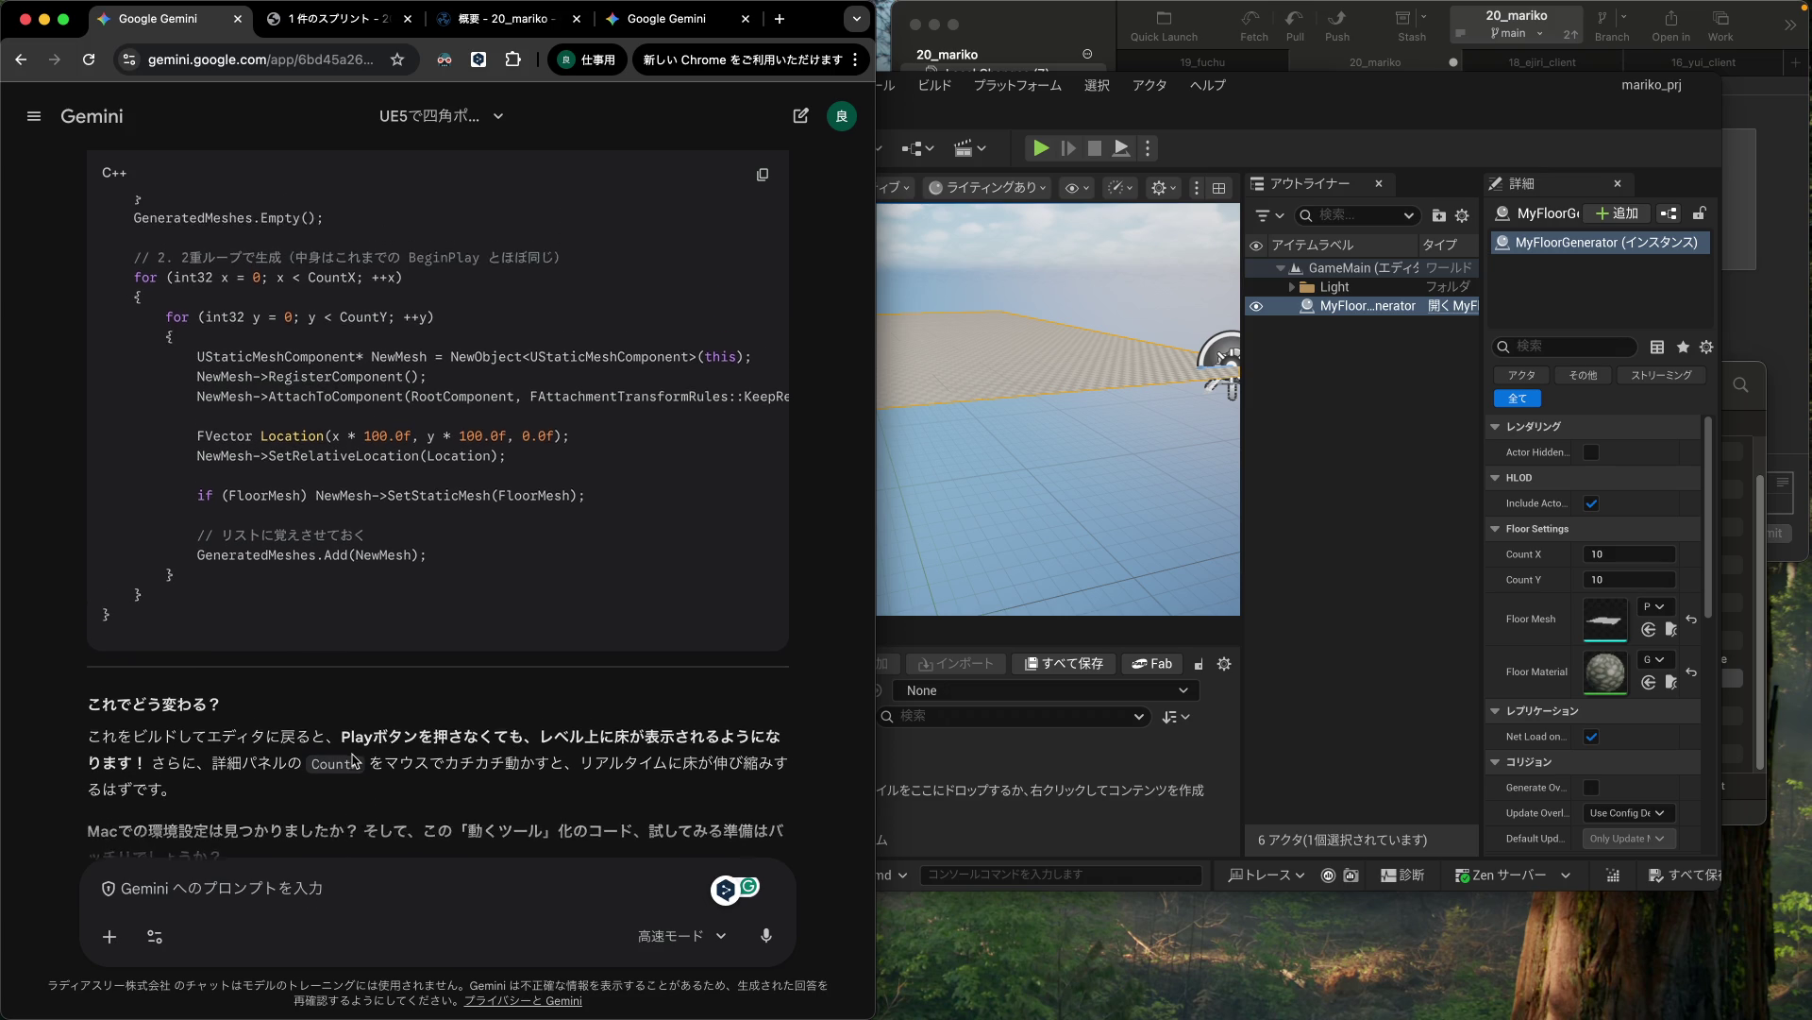
scroll(364, 752, up, 5)
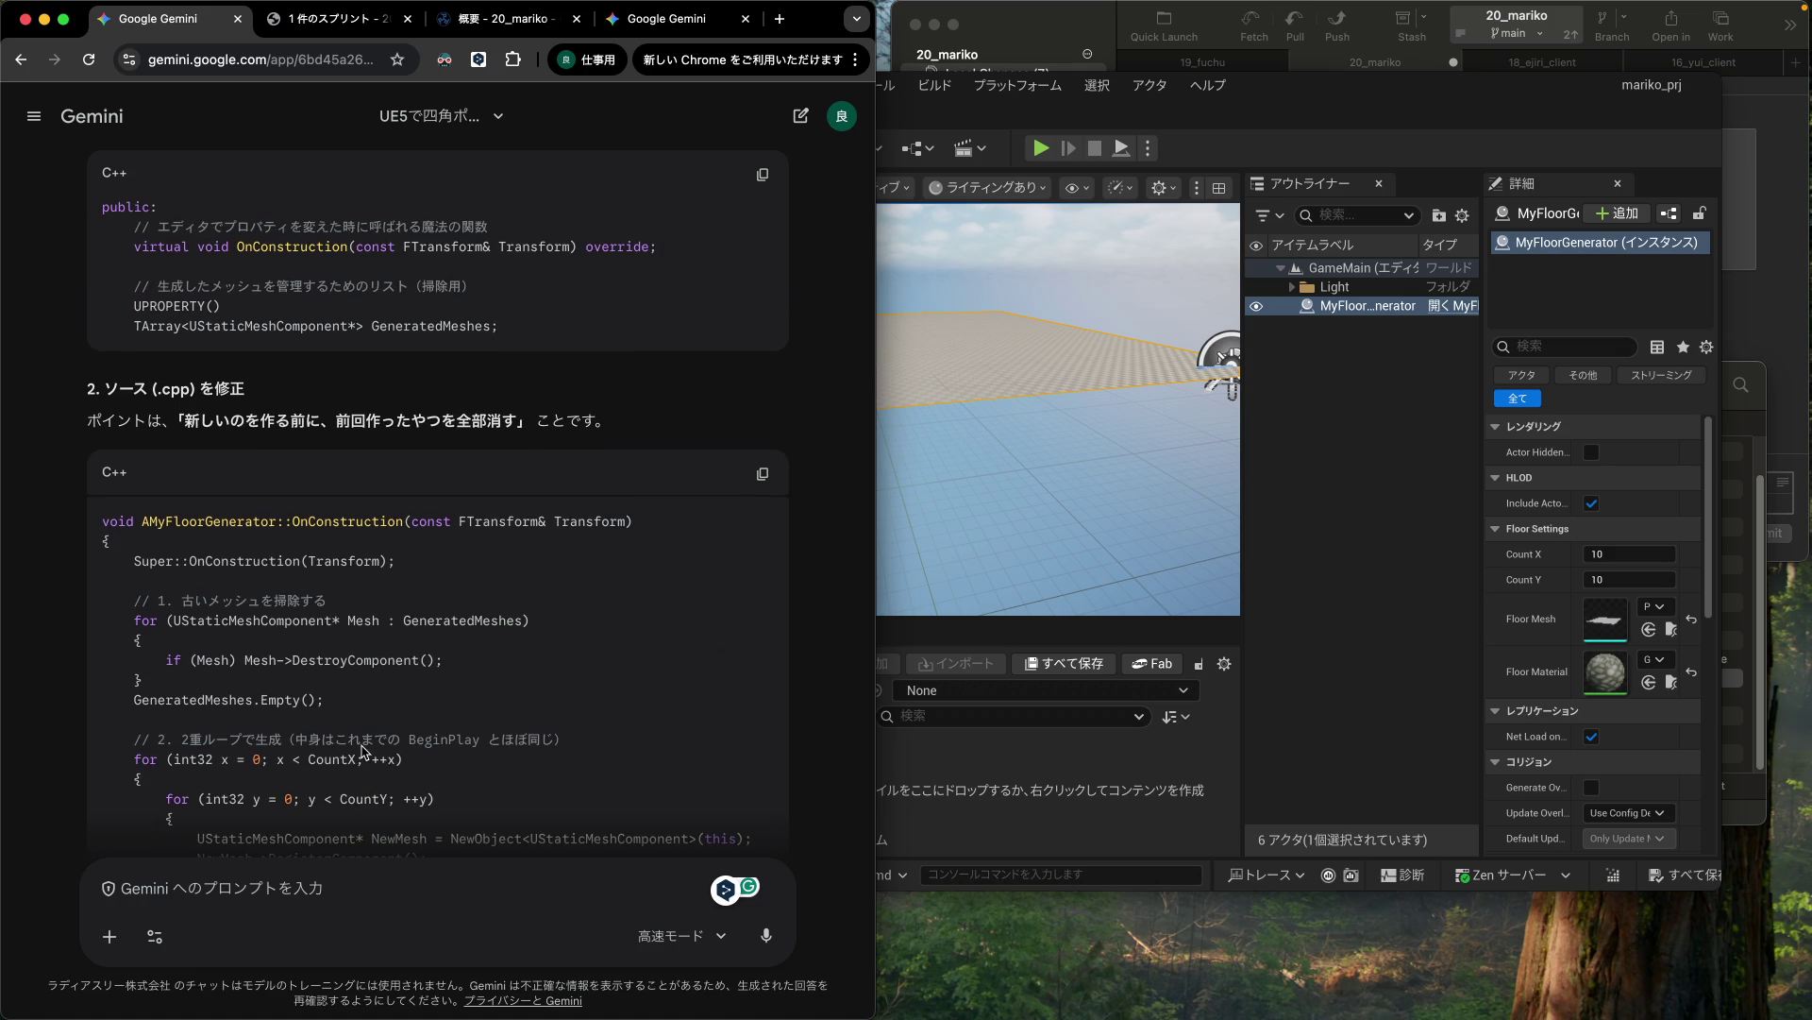
text(設定もm)
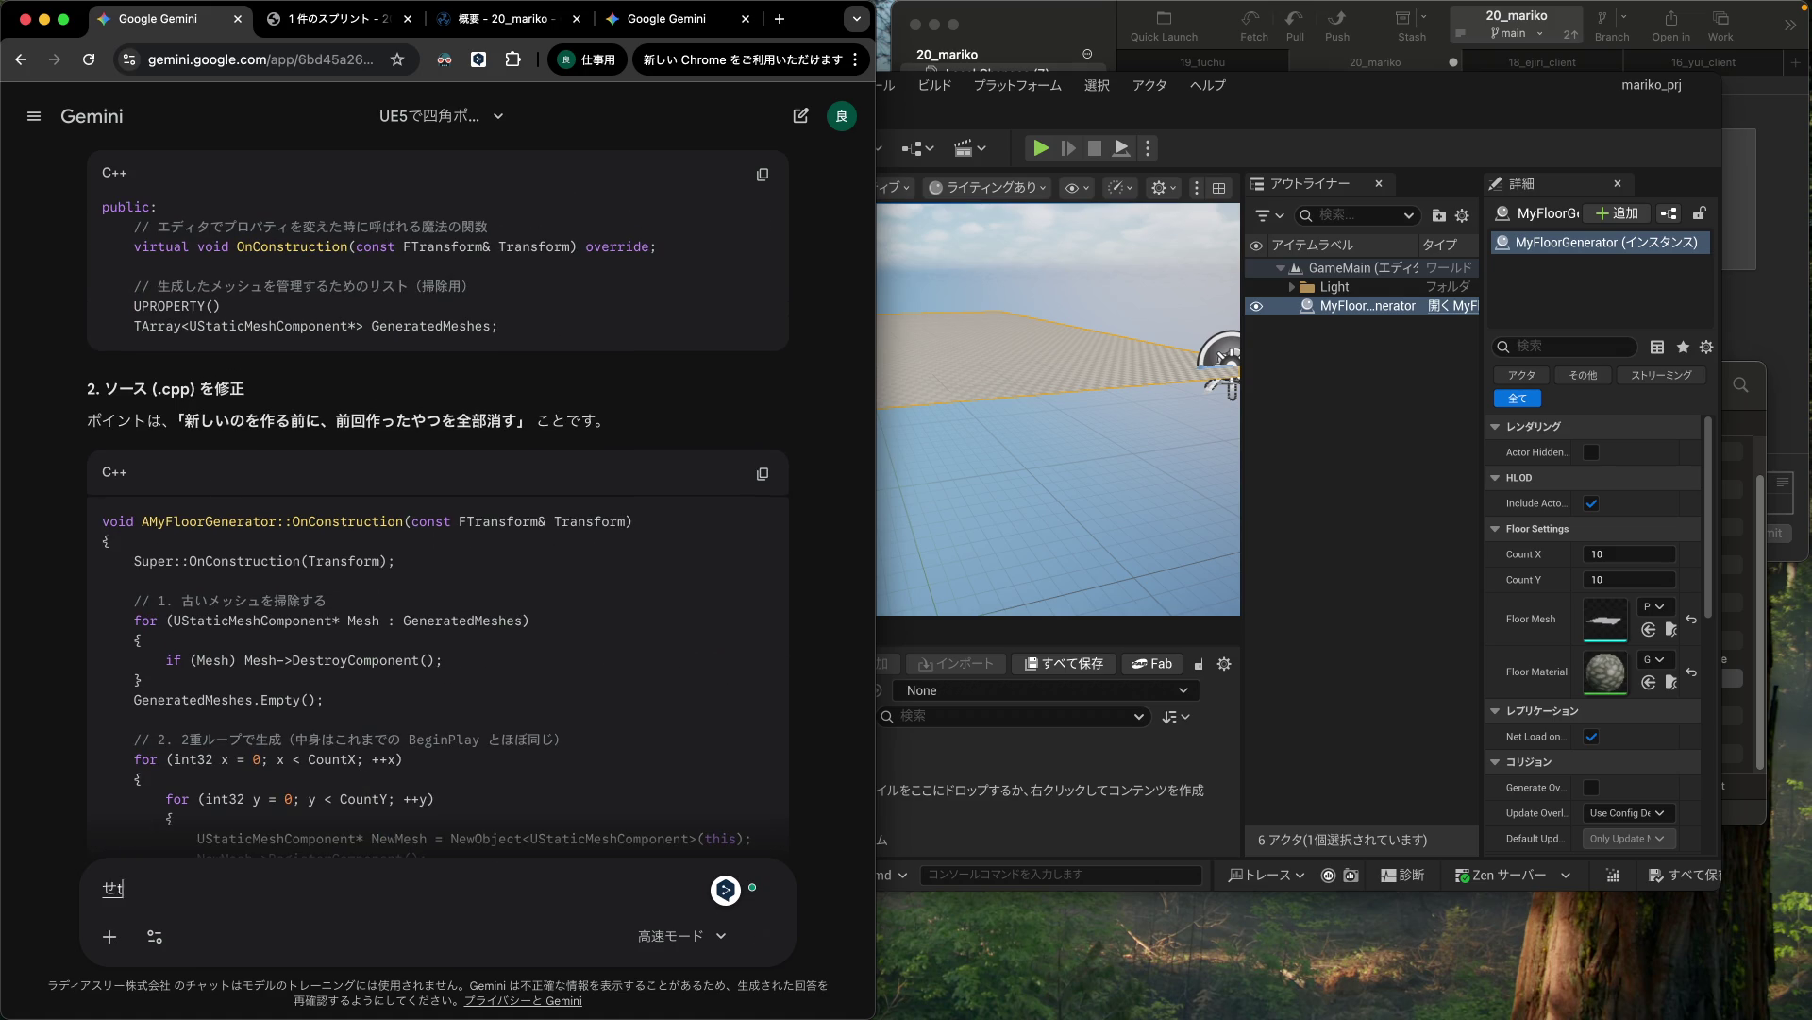
text(itsukattasa)
key(BackSpace)
key(BackSpace)
text(shi)
key(Return)
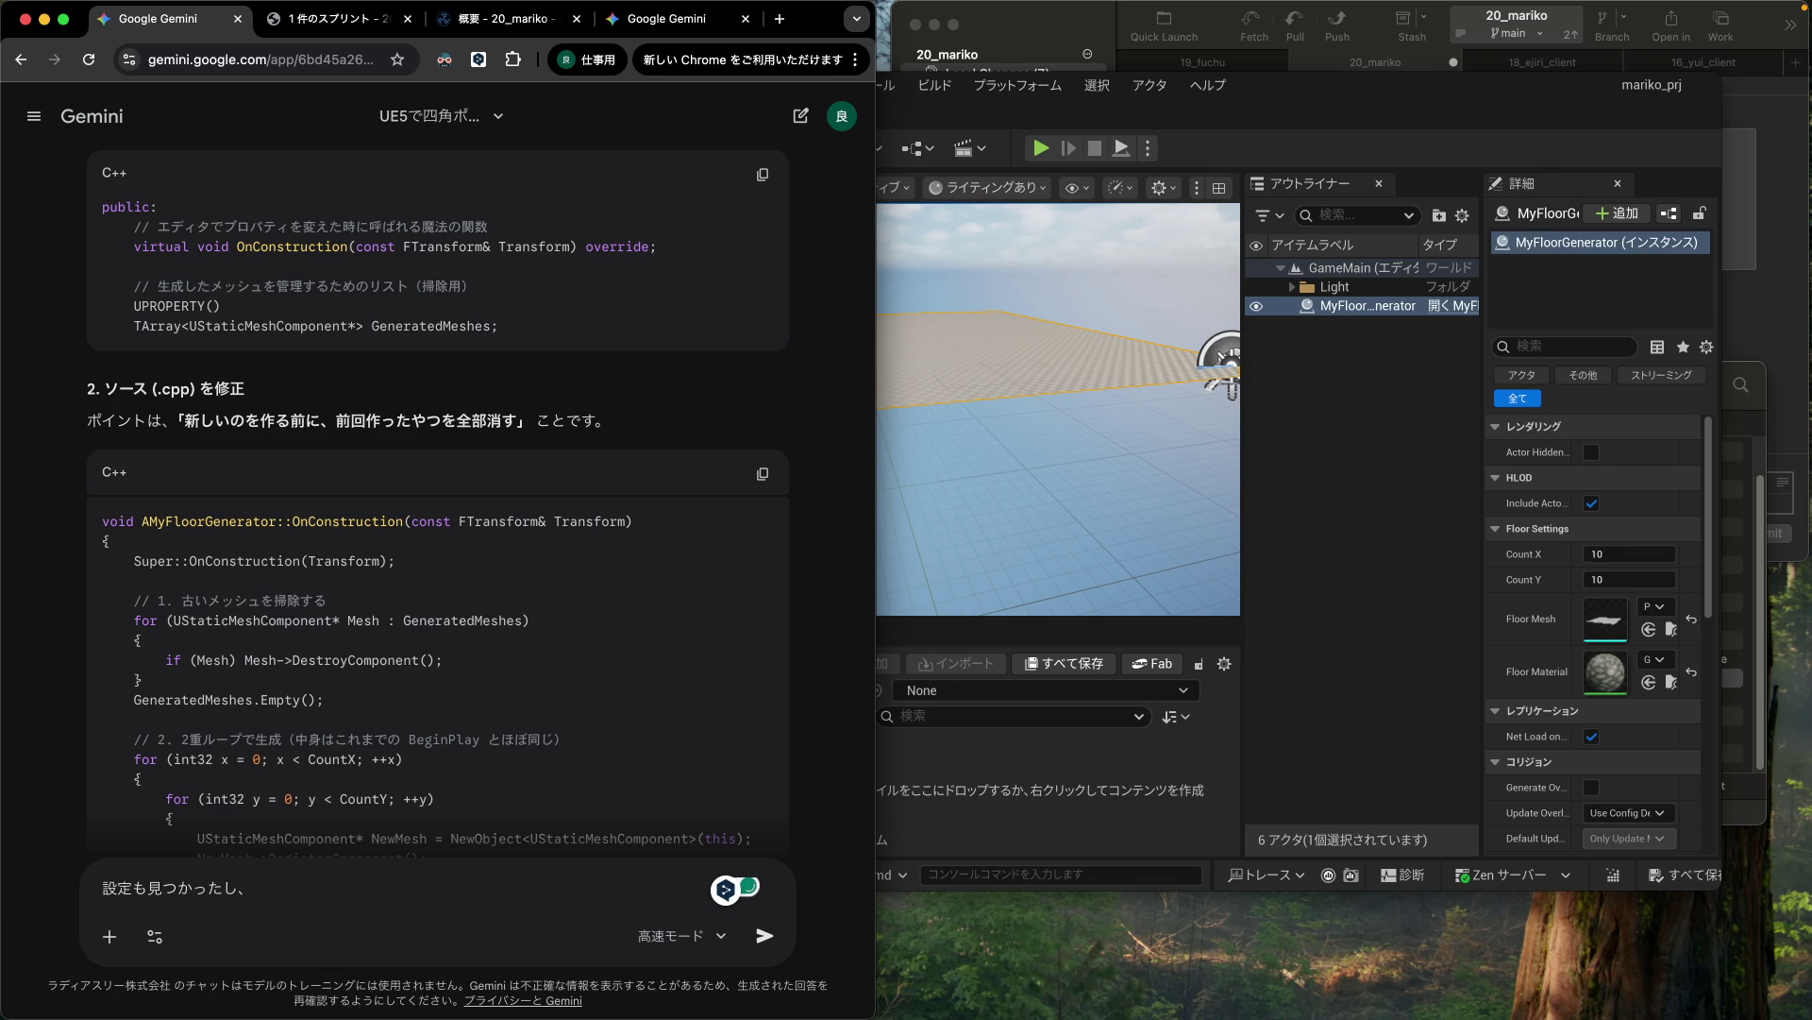
text(OnConstruct)
text(ion)
text(の実装も)
text(できたy)
key(Return)
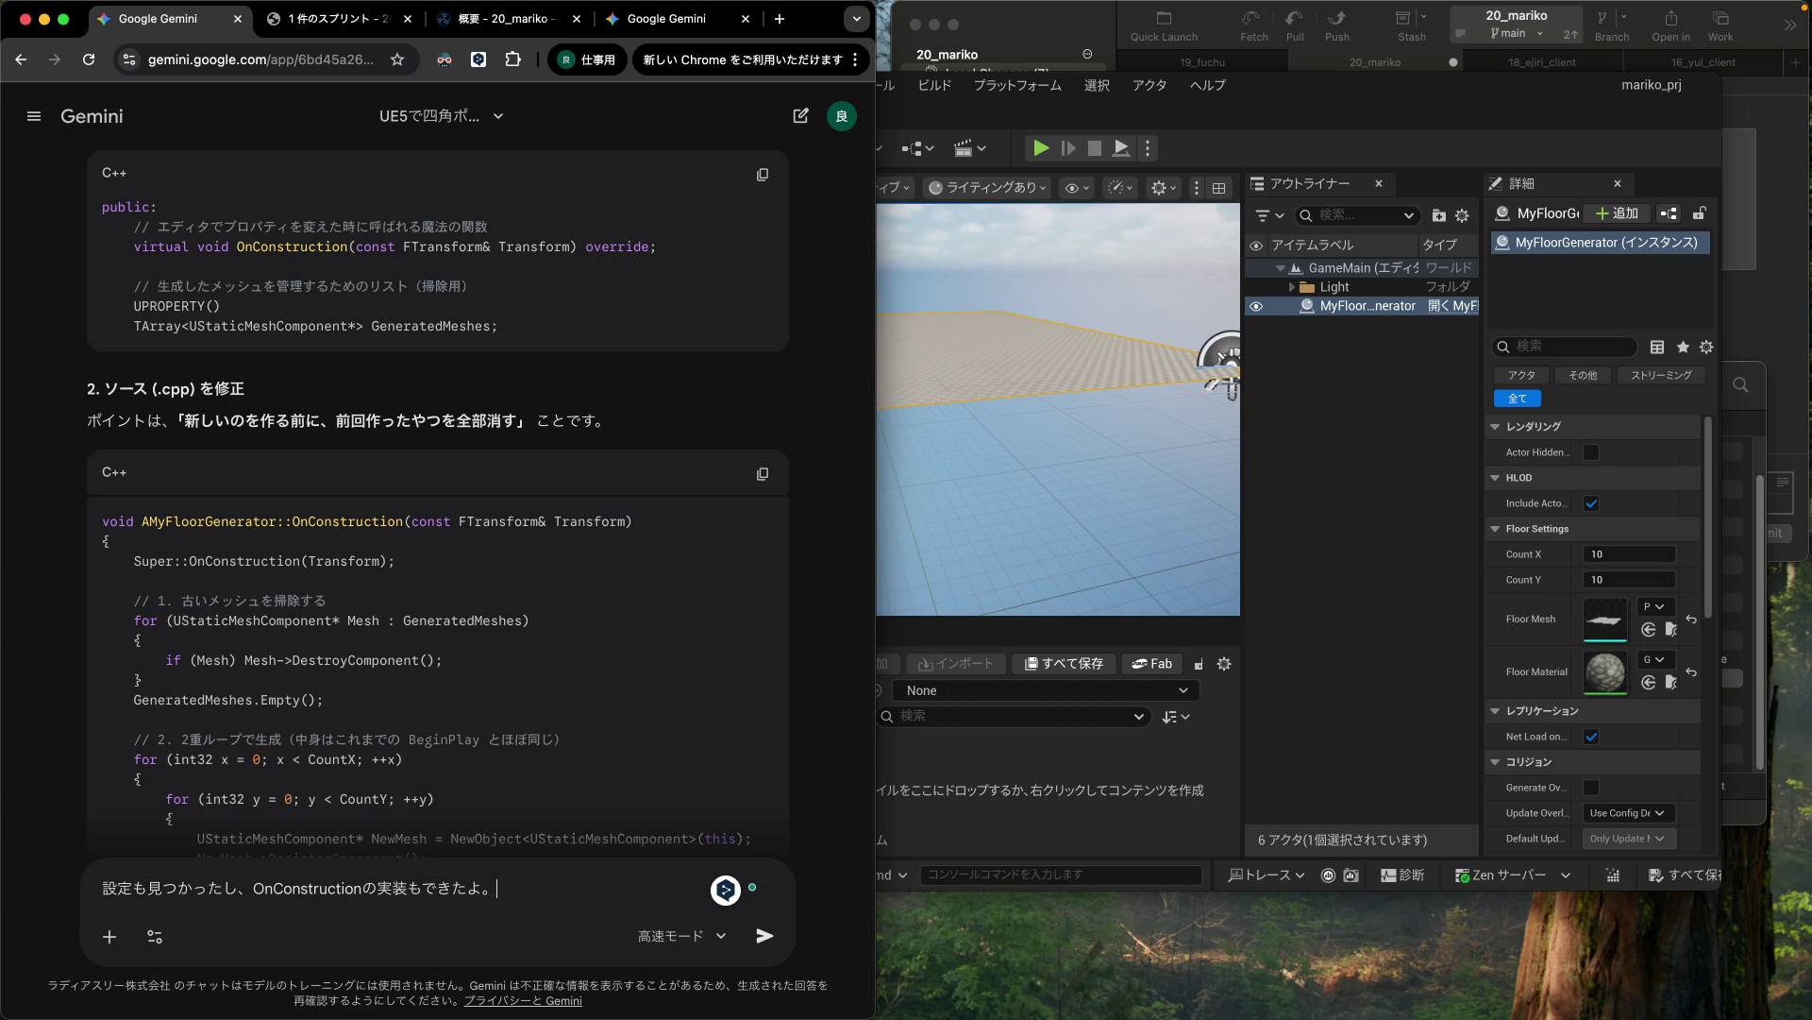
text(ありがとう。)
key(Return)
key(Return)
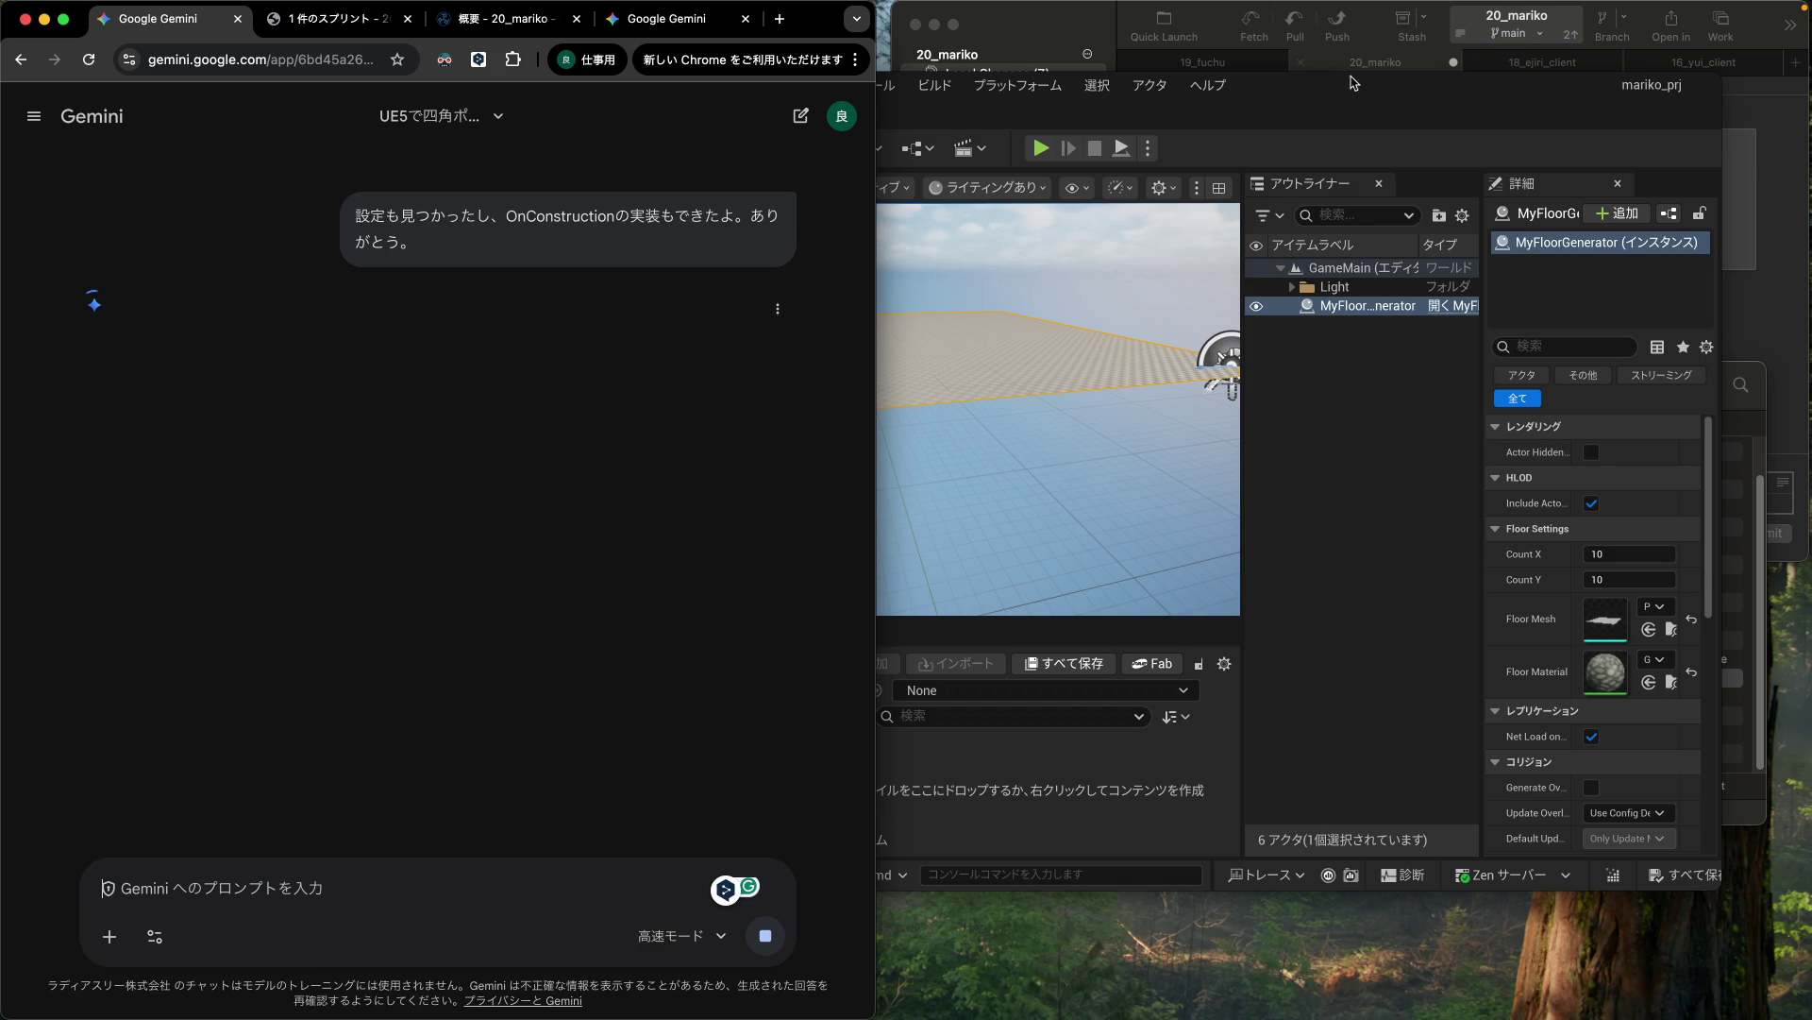
drag(1340, 95, 1339, 138)
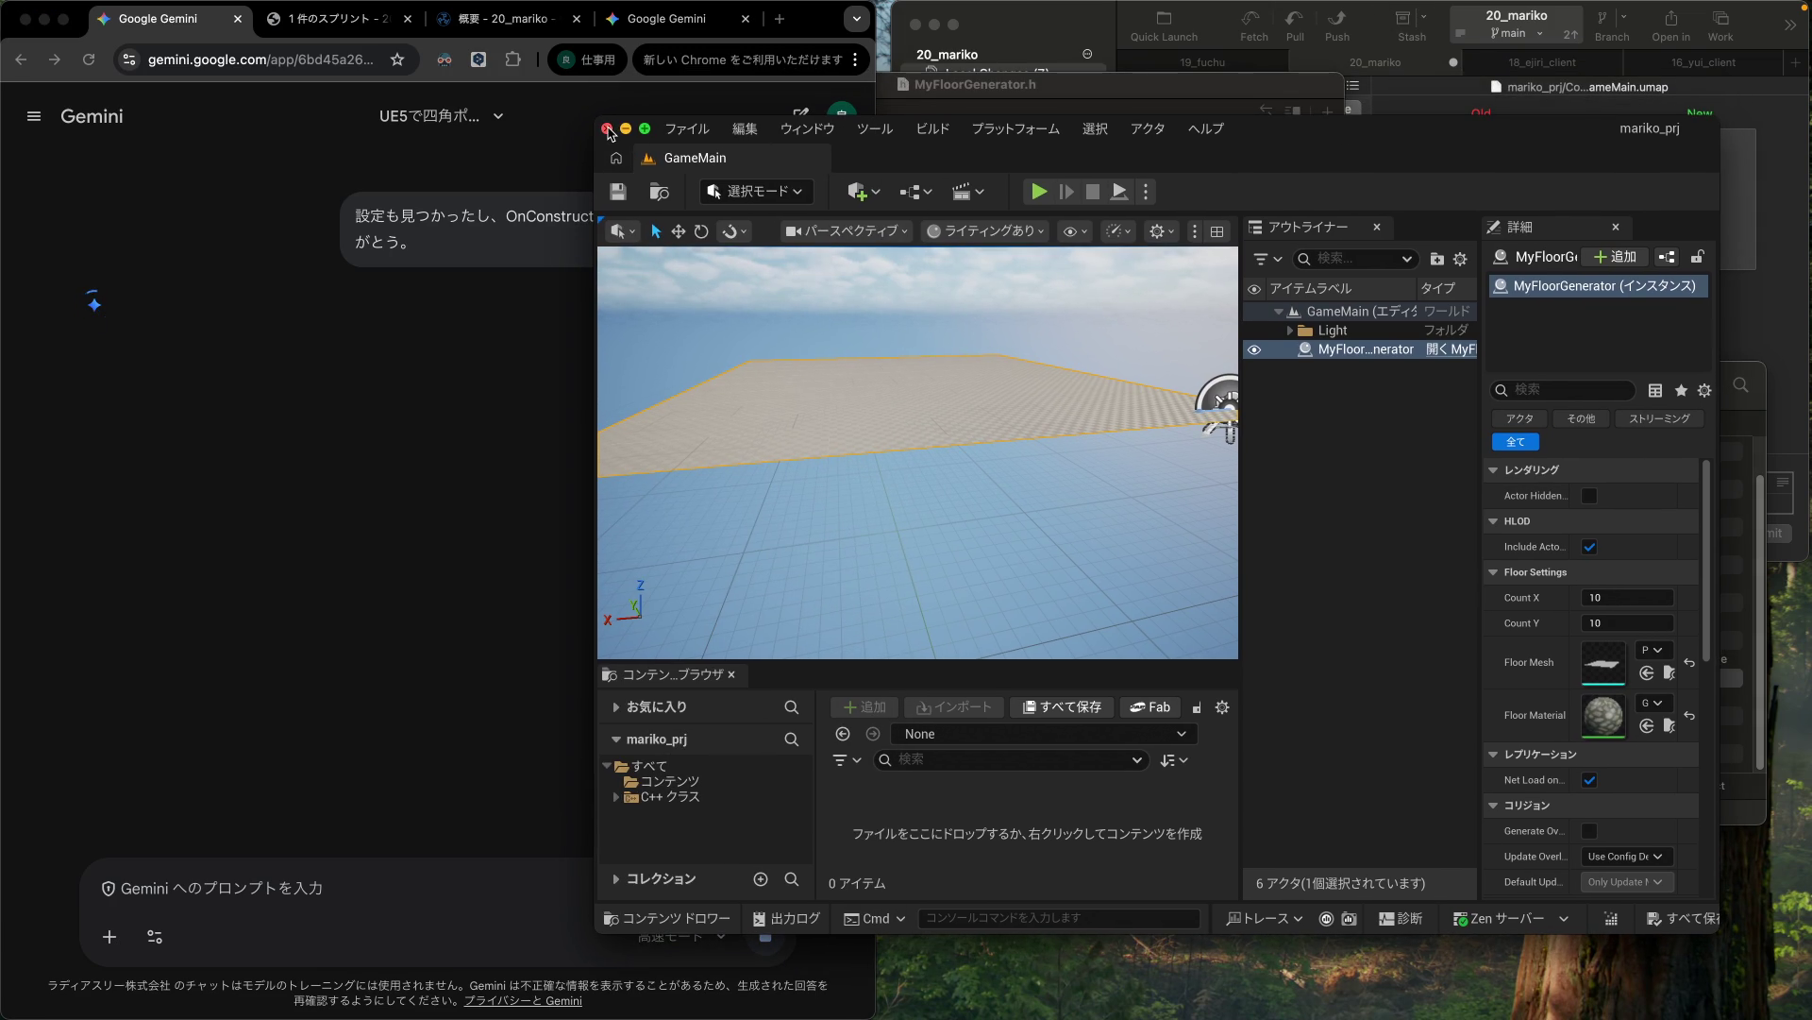
Step: Close Unreal Editor and the MyFloorGenerator.cpp and .h Xcode windows
click(608, 130)
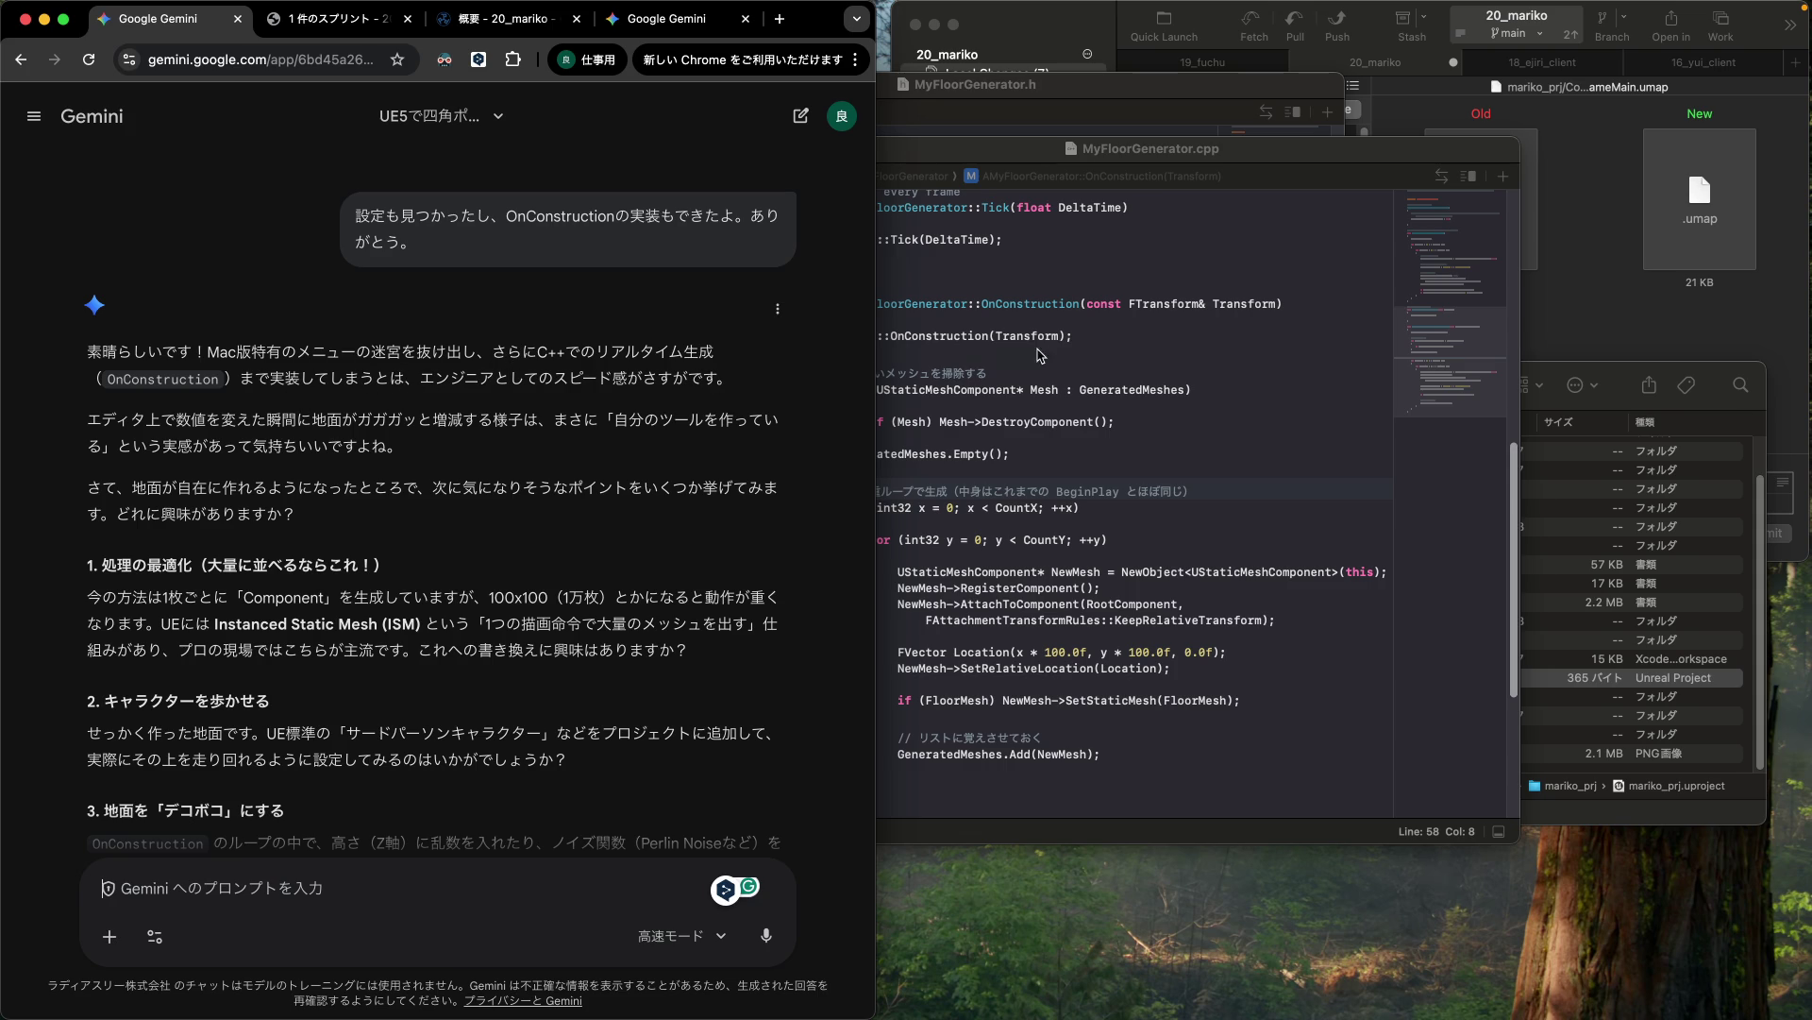
click(1016, 151)
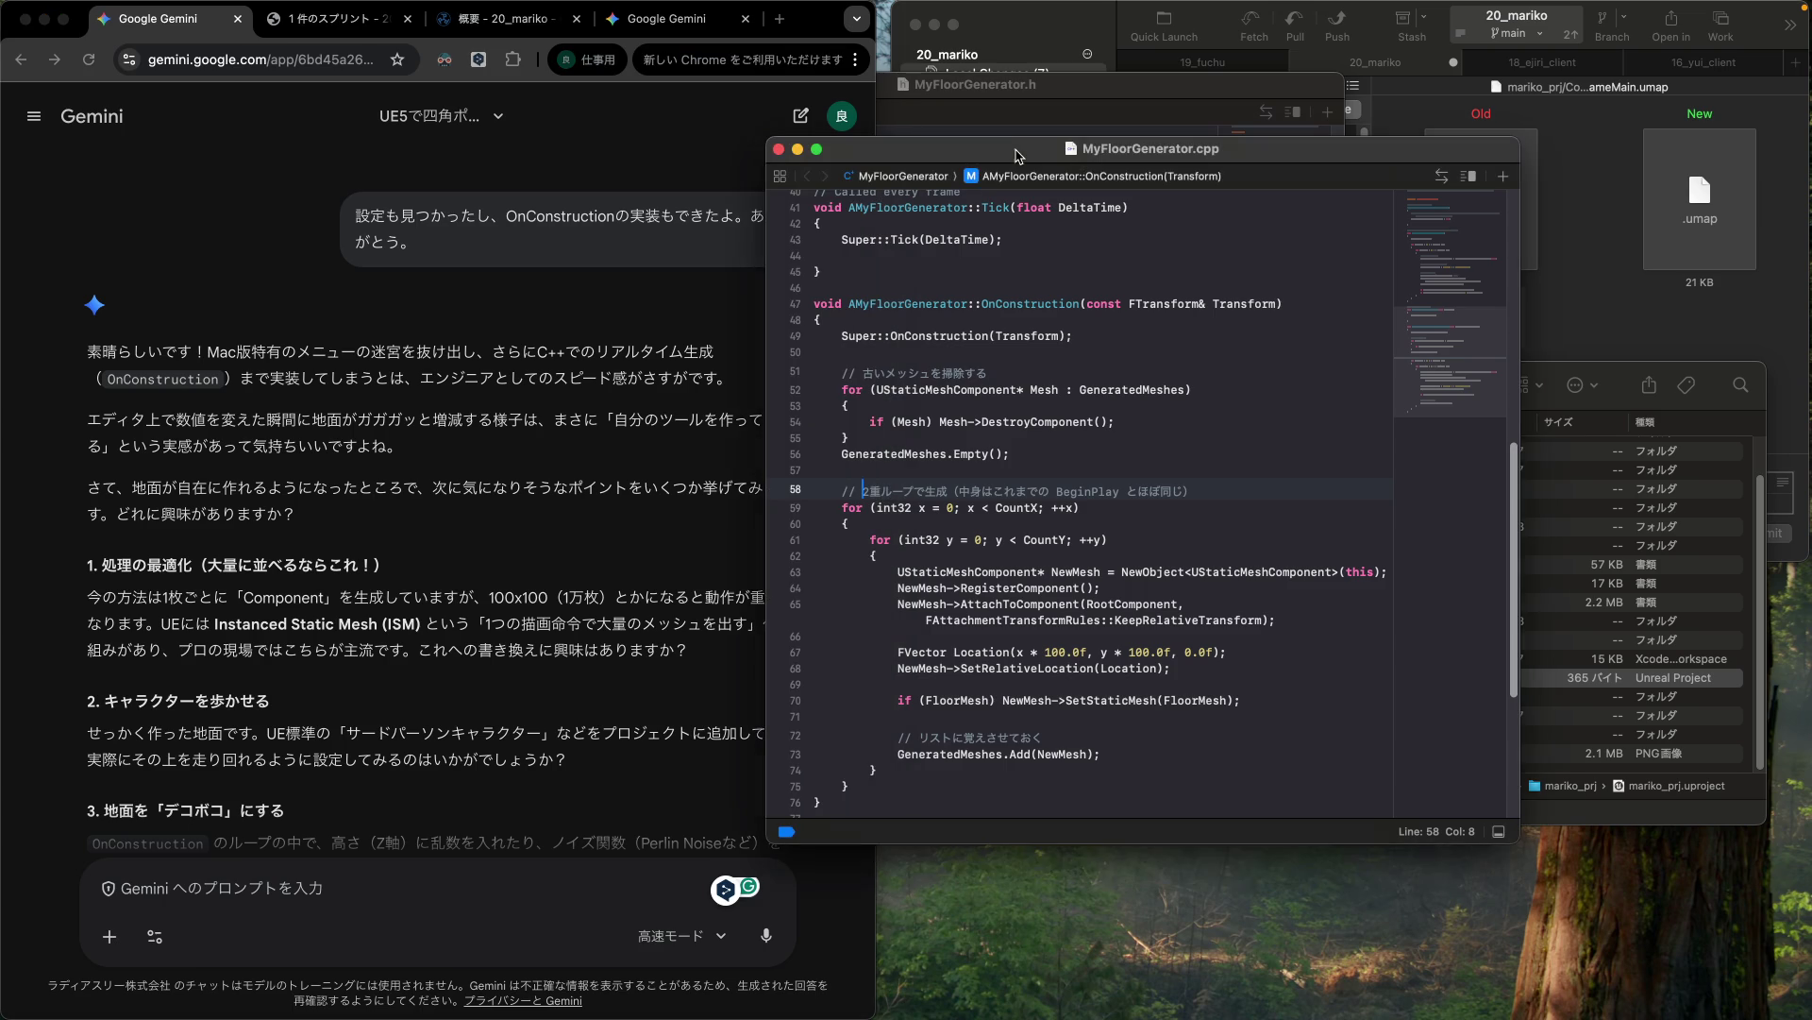
click(779, 150)
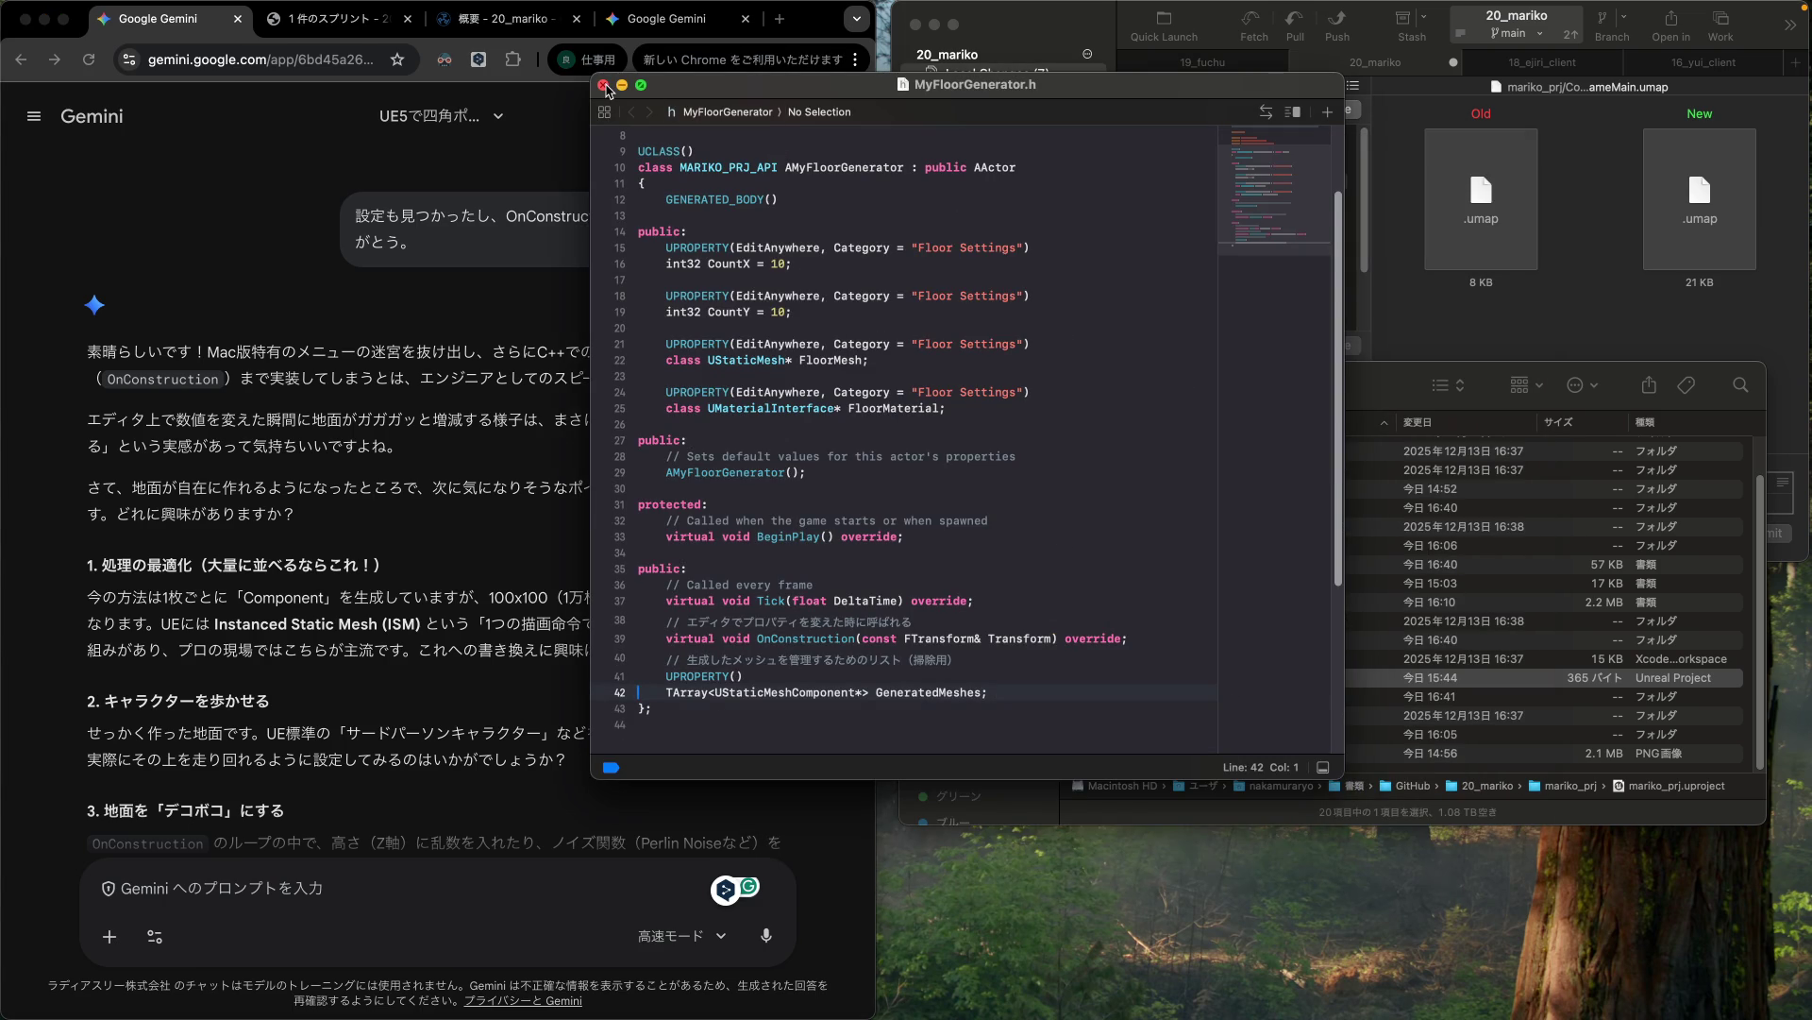
click(603, 85)
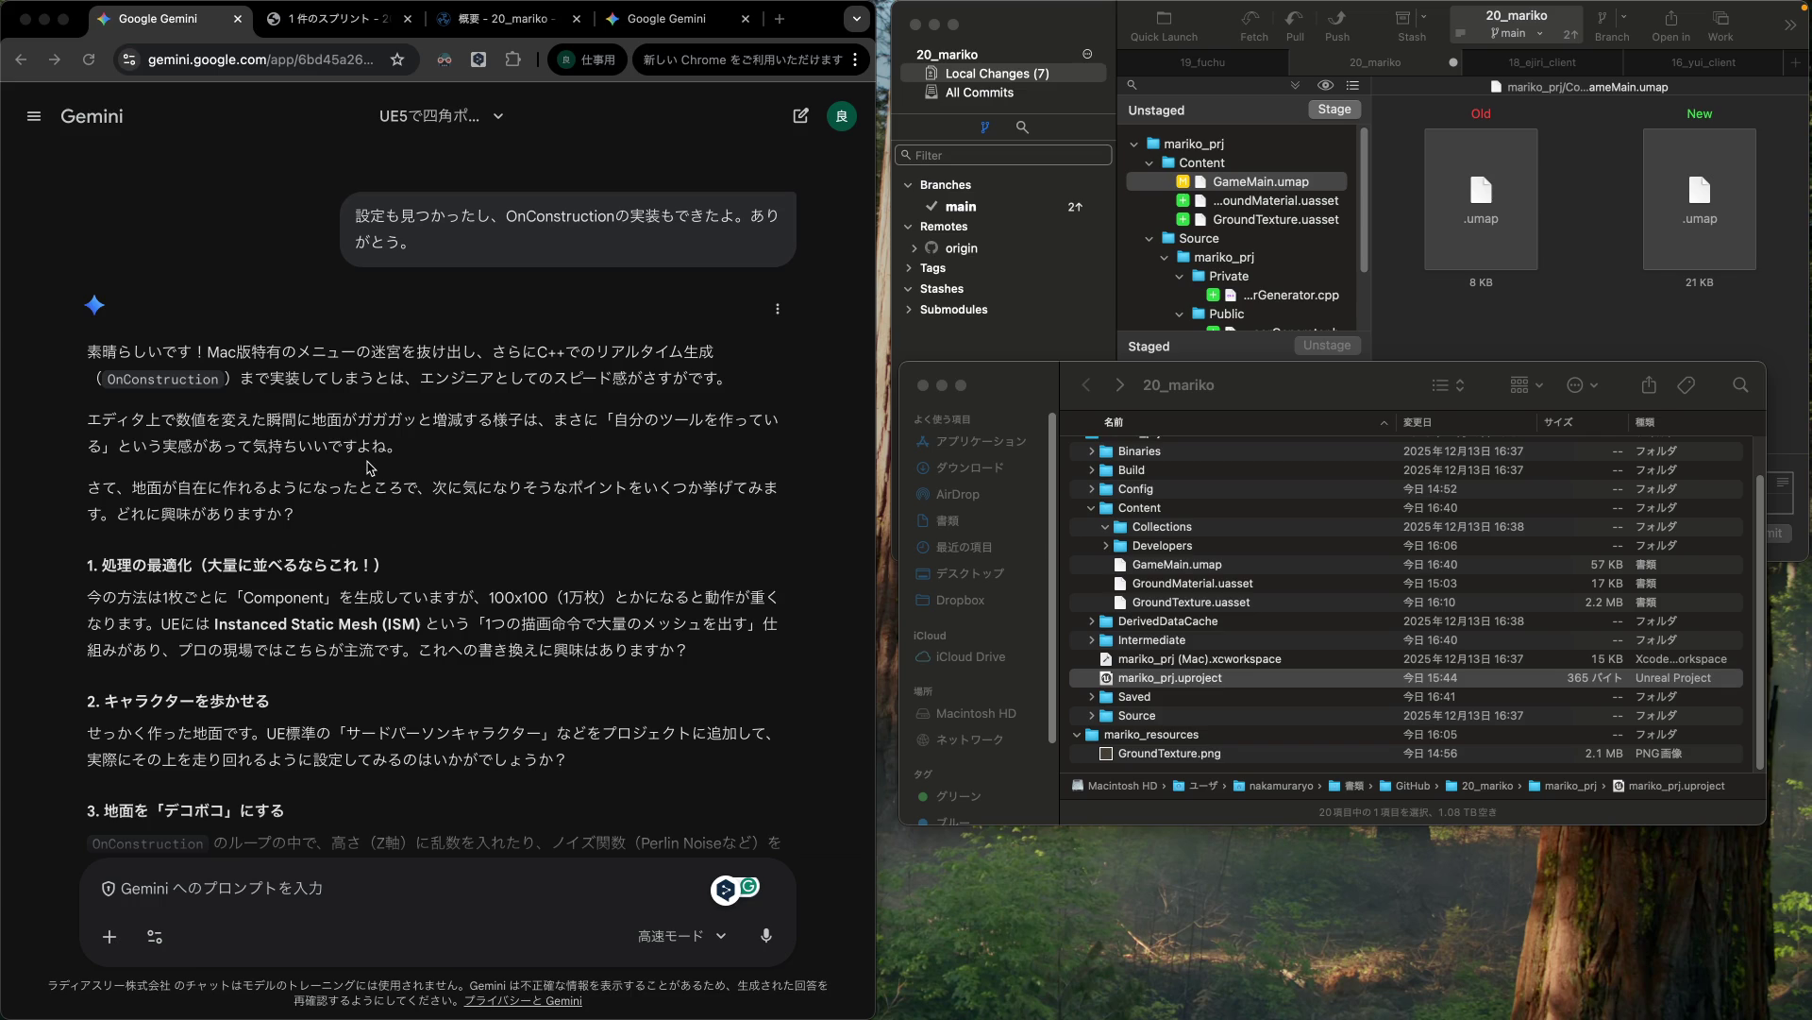
Step: Read Gemini's next-step suggestions, highlighting the optimization idea and 'Instanced Static Mesh'
click(369, 467)
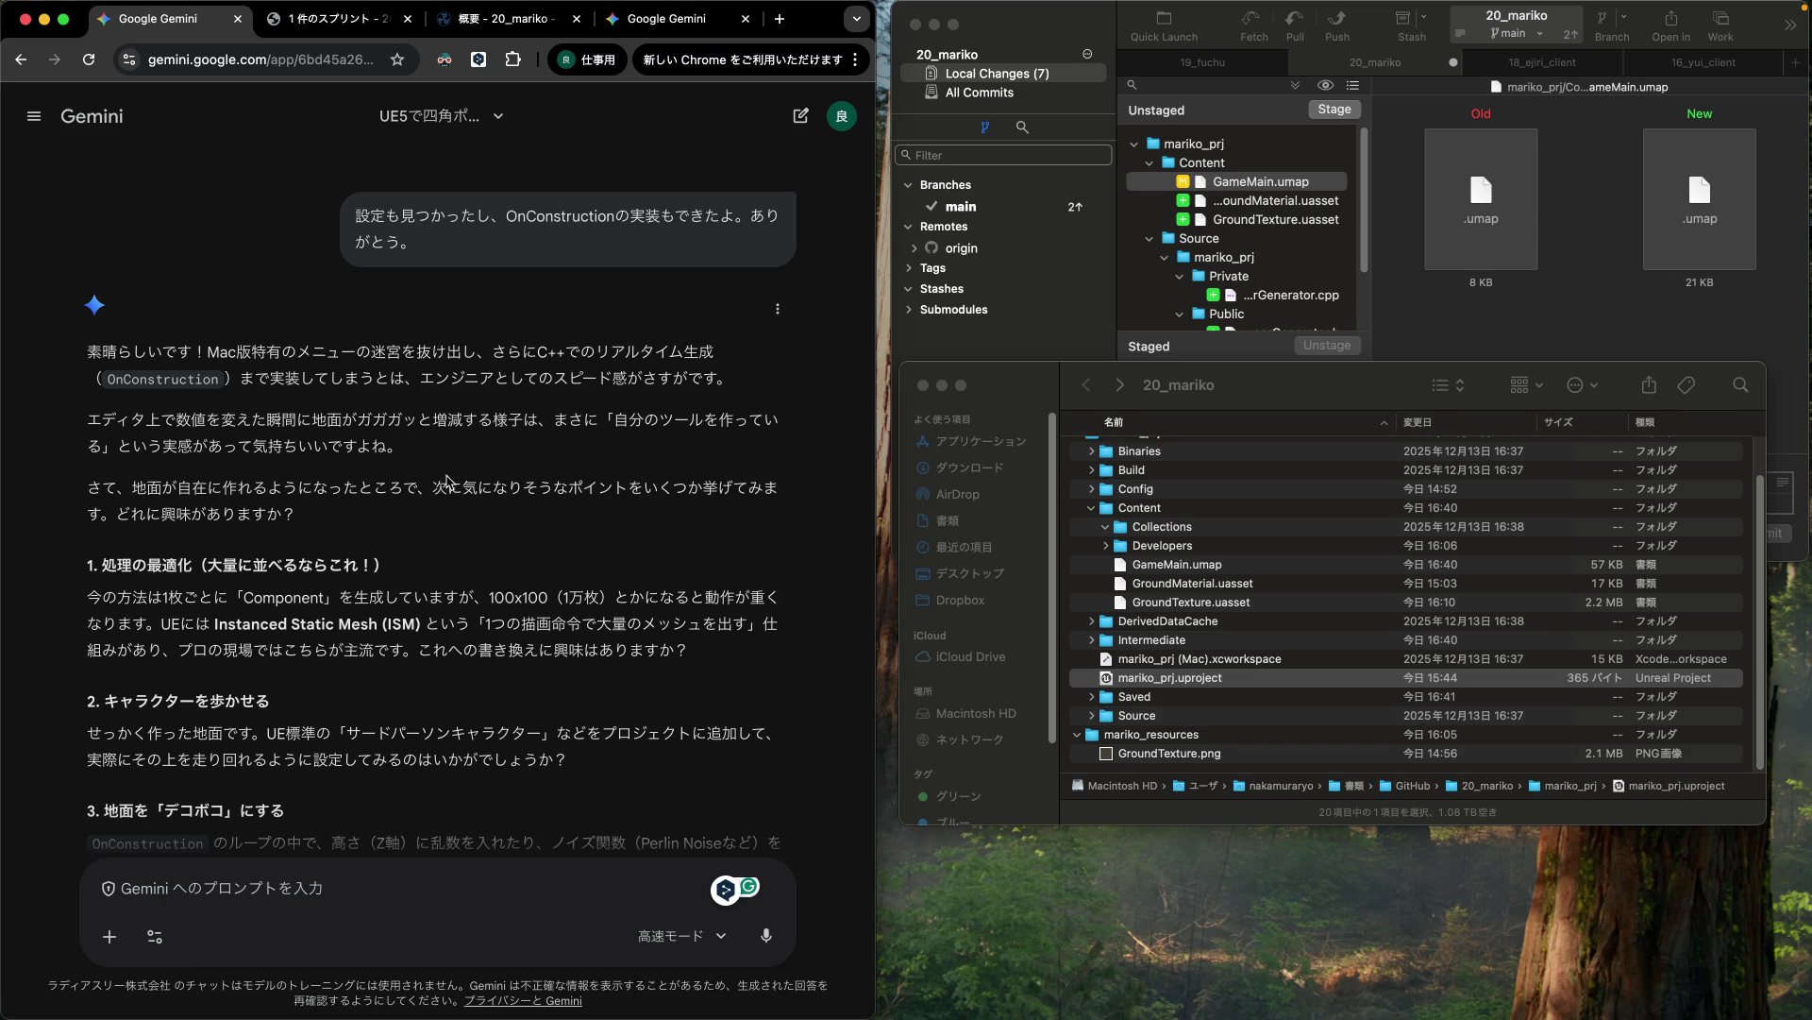
drag(446, 480, 449, 512)
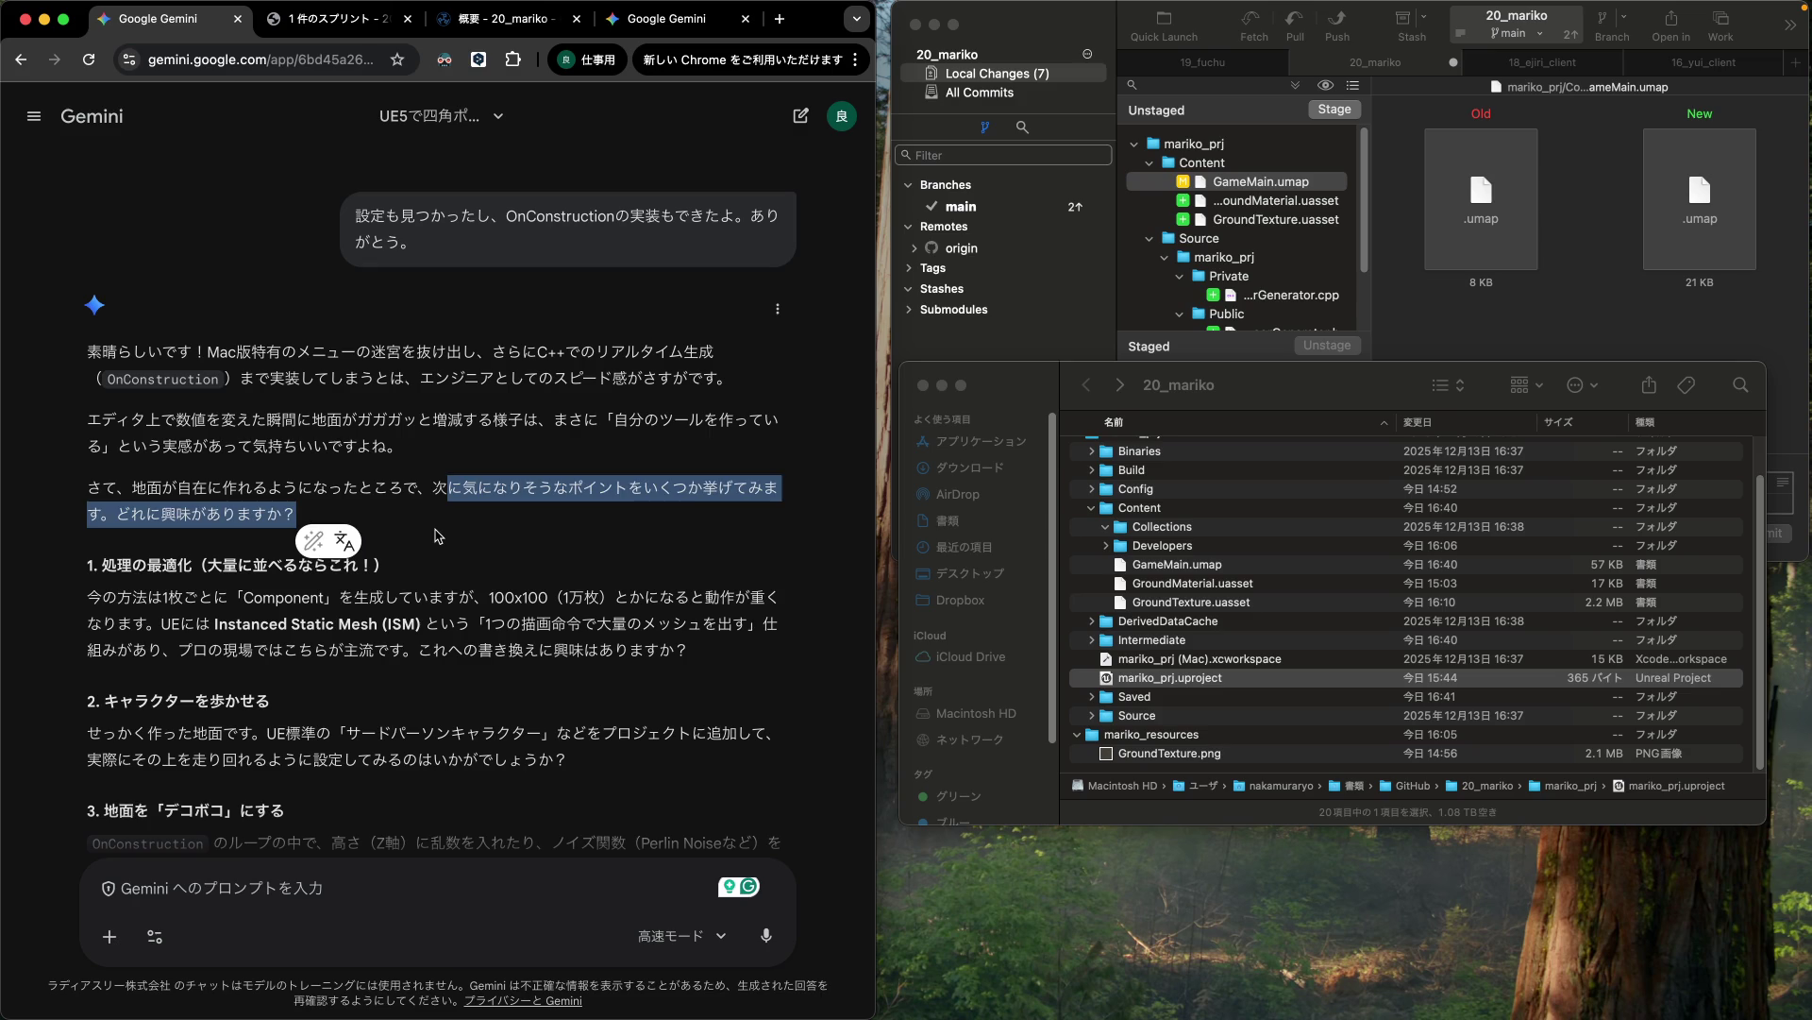
click(433, 528)
drag(431, 534, 437, 576)
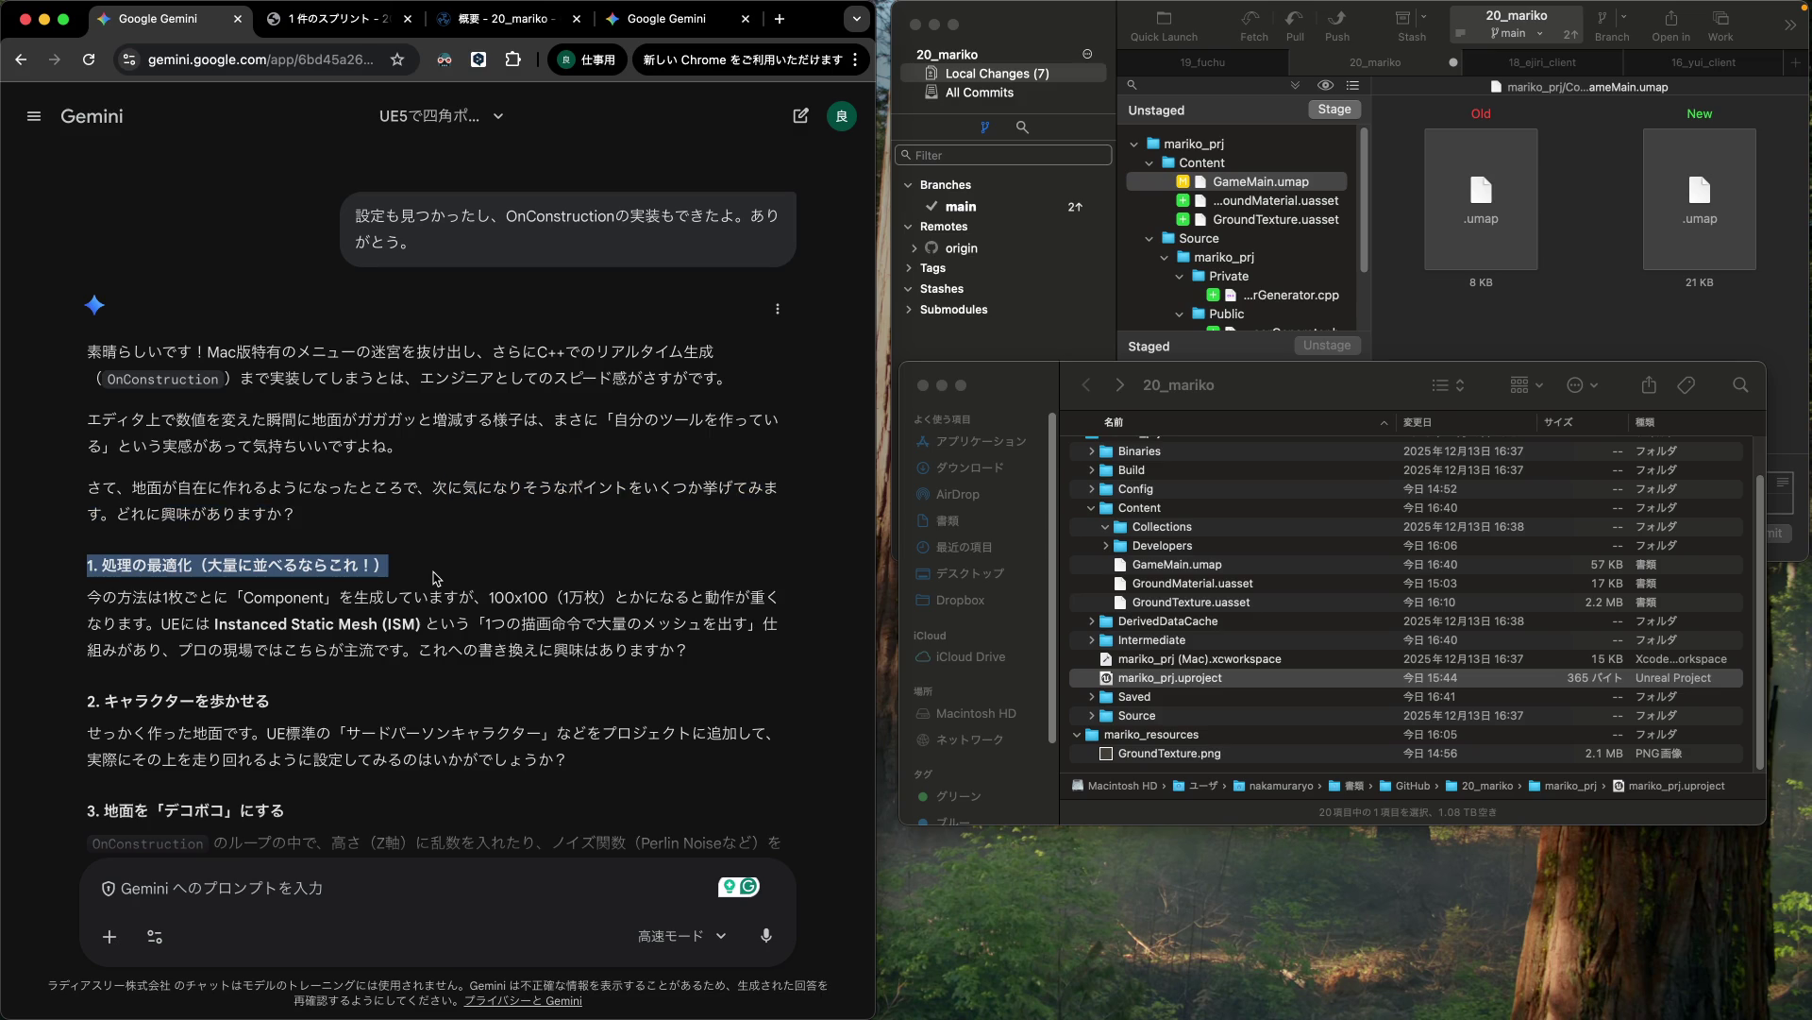
mouse_move(437, 575)
mouse_down()
mouse_move(408, 618)
mouse_move(280, 625)
mouse_move(415, 623)
mouse_up()
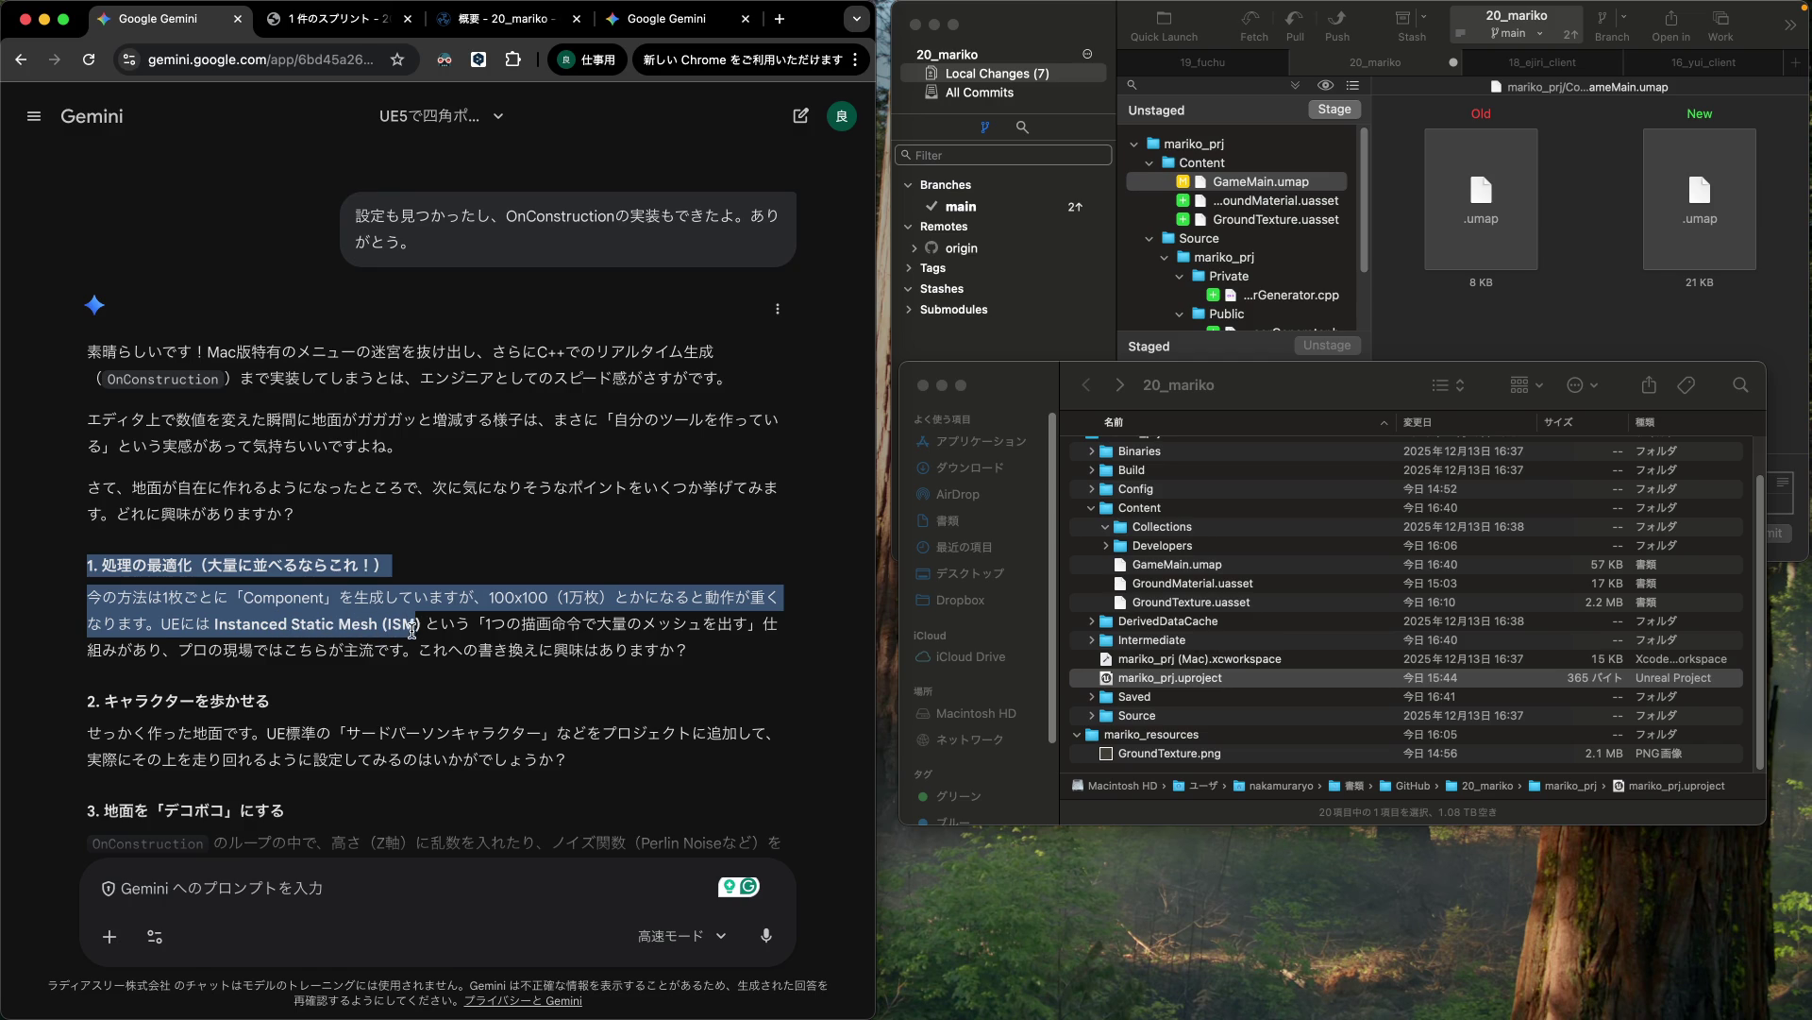
drag(411, 628, 416, 645)
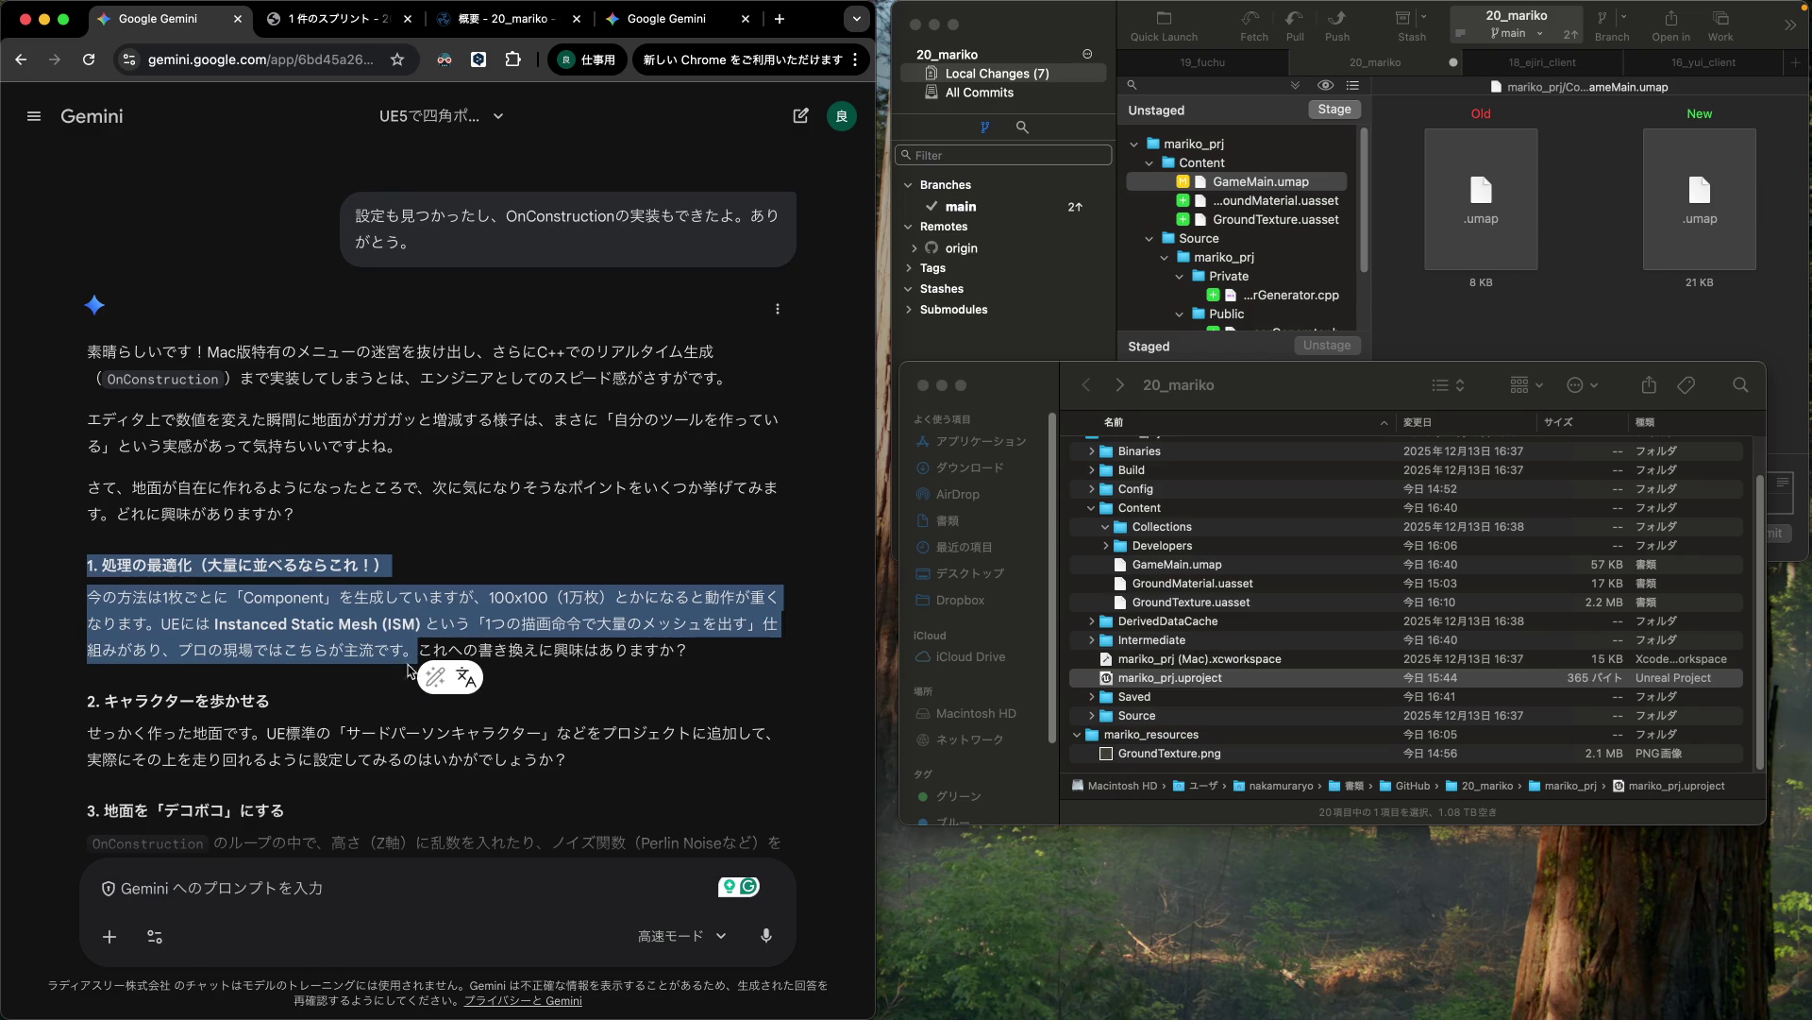
click(296, 688)
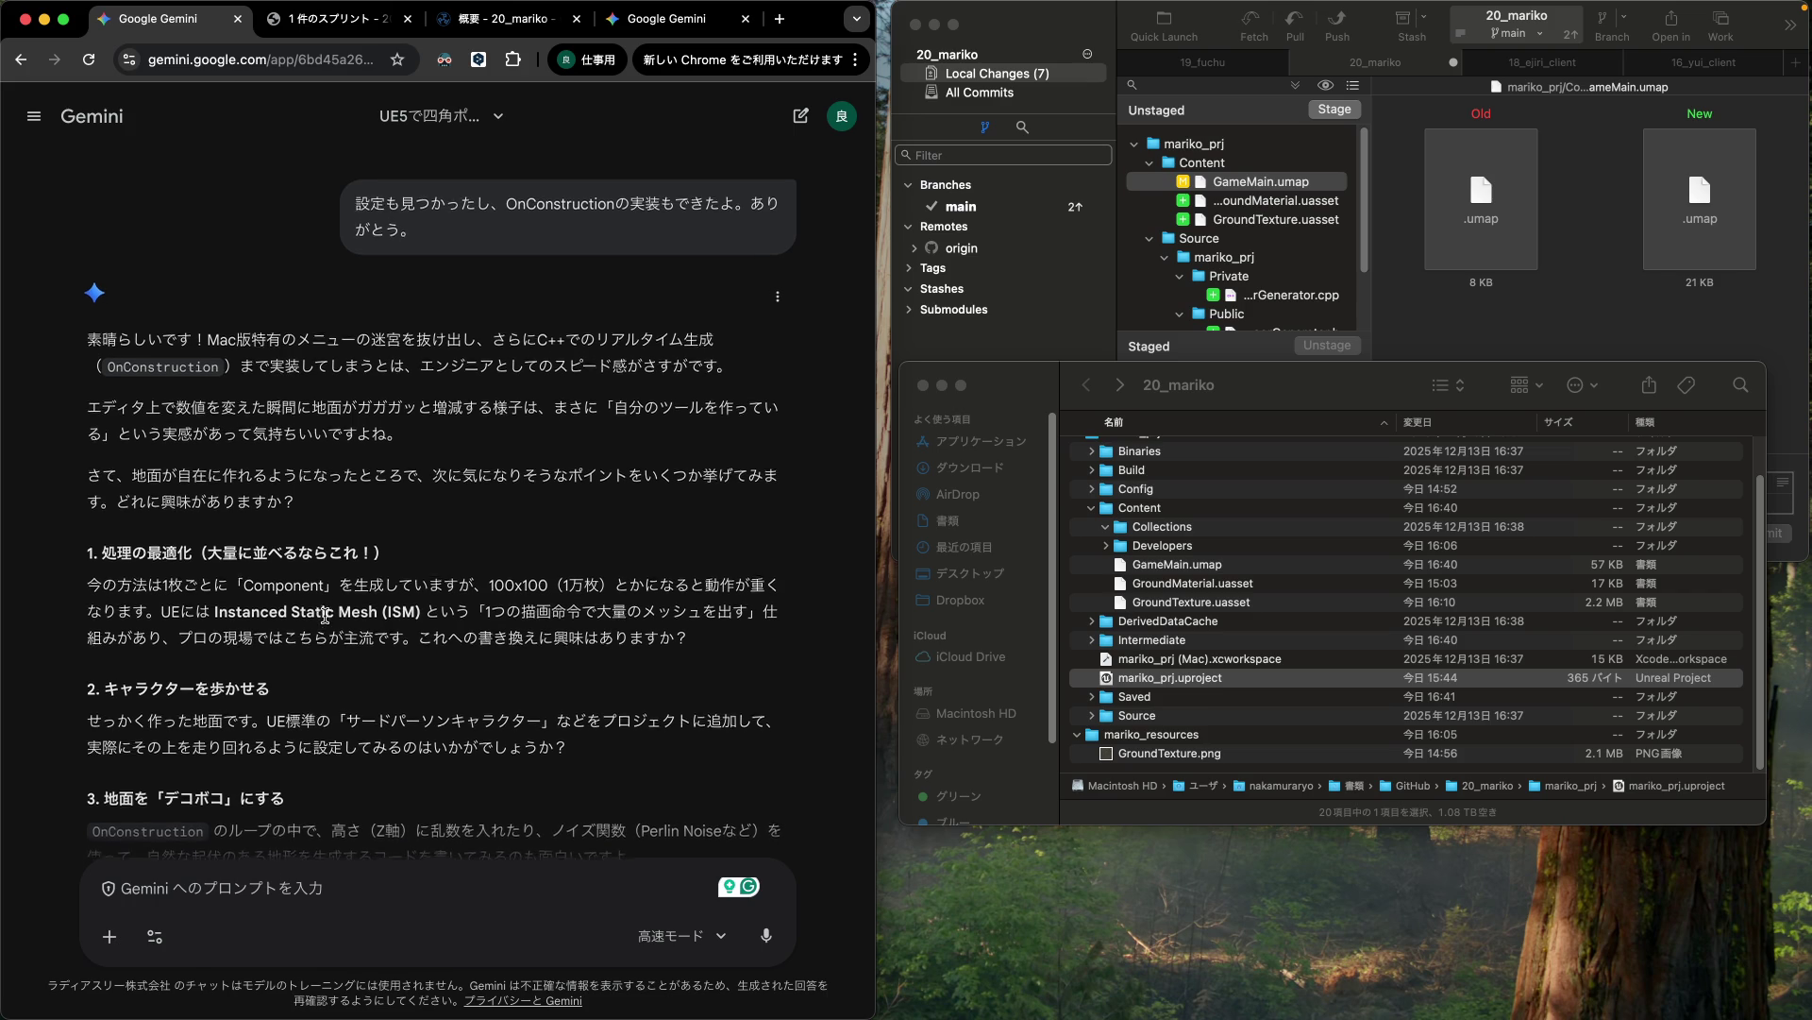
scroll(327, 615, down, 5)
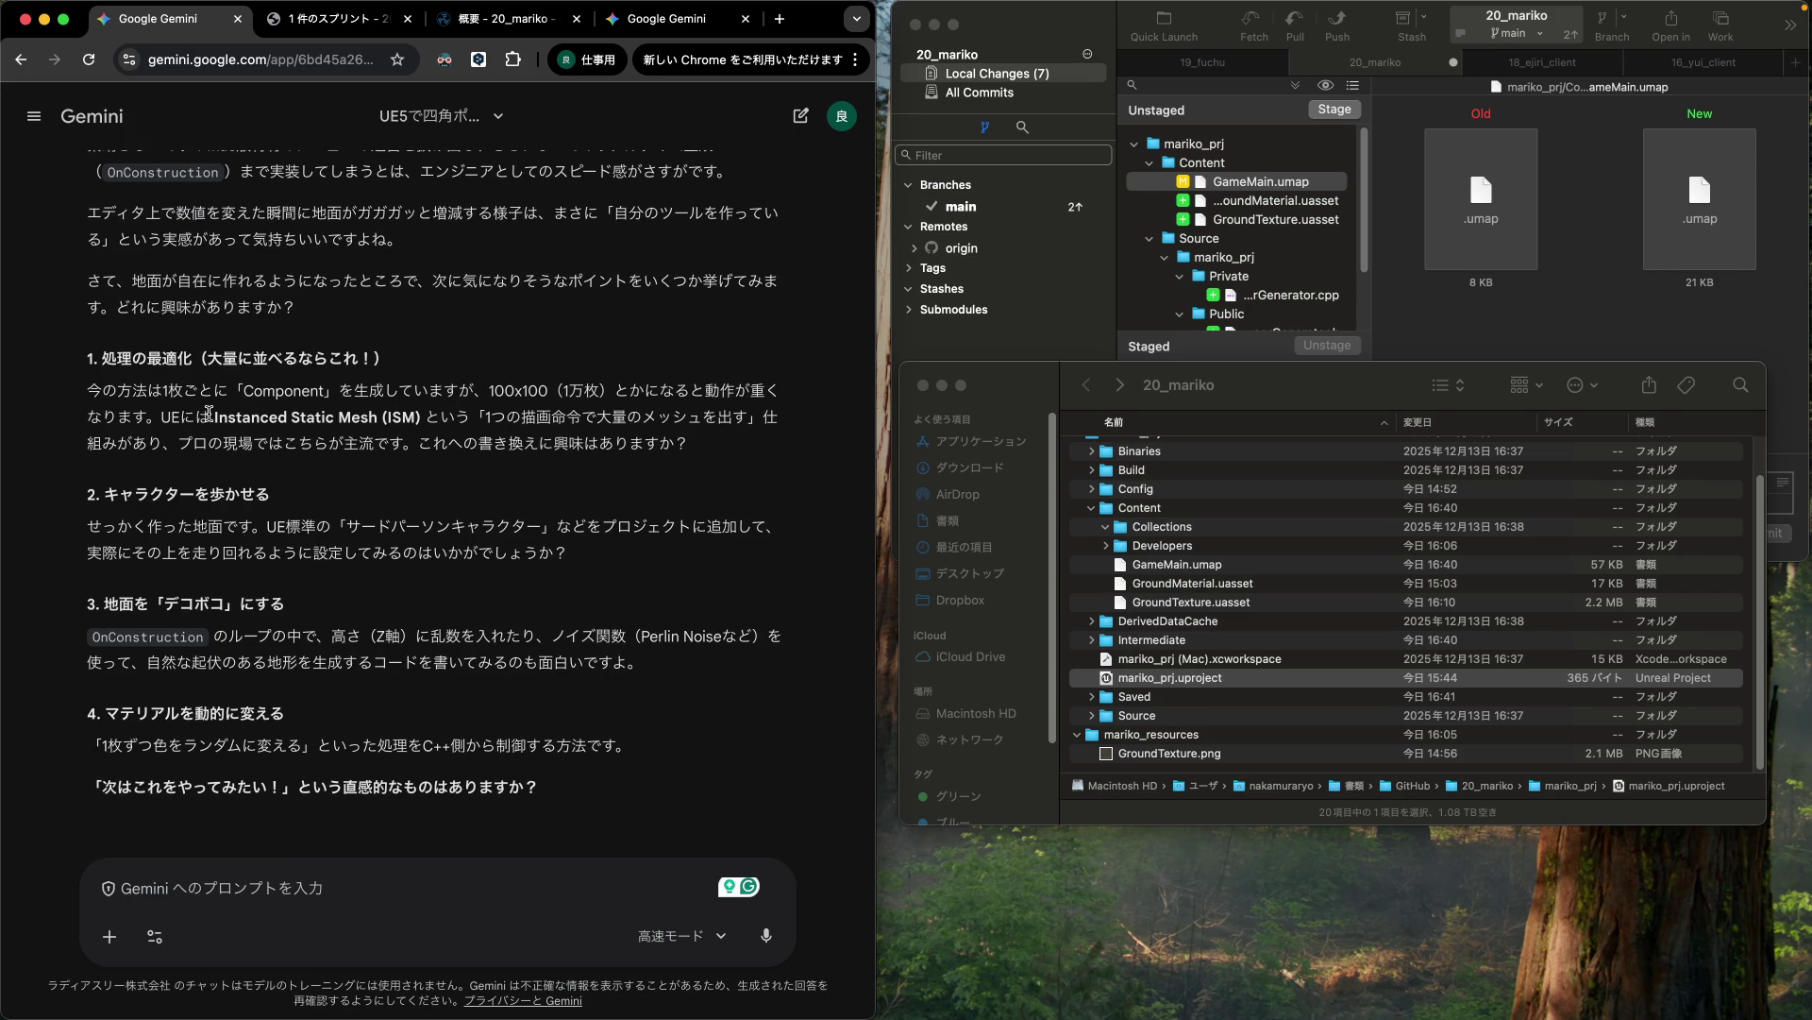
drag(214, 416, 377, 416)
key(super+c)
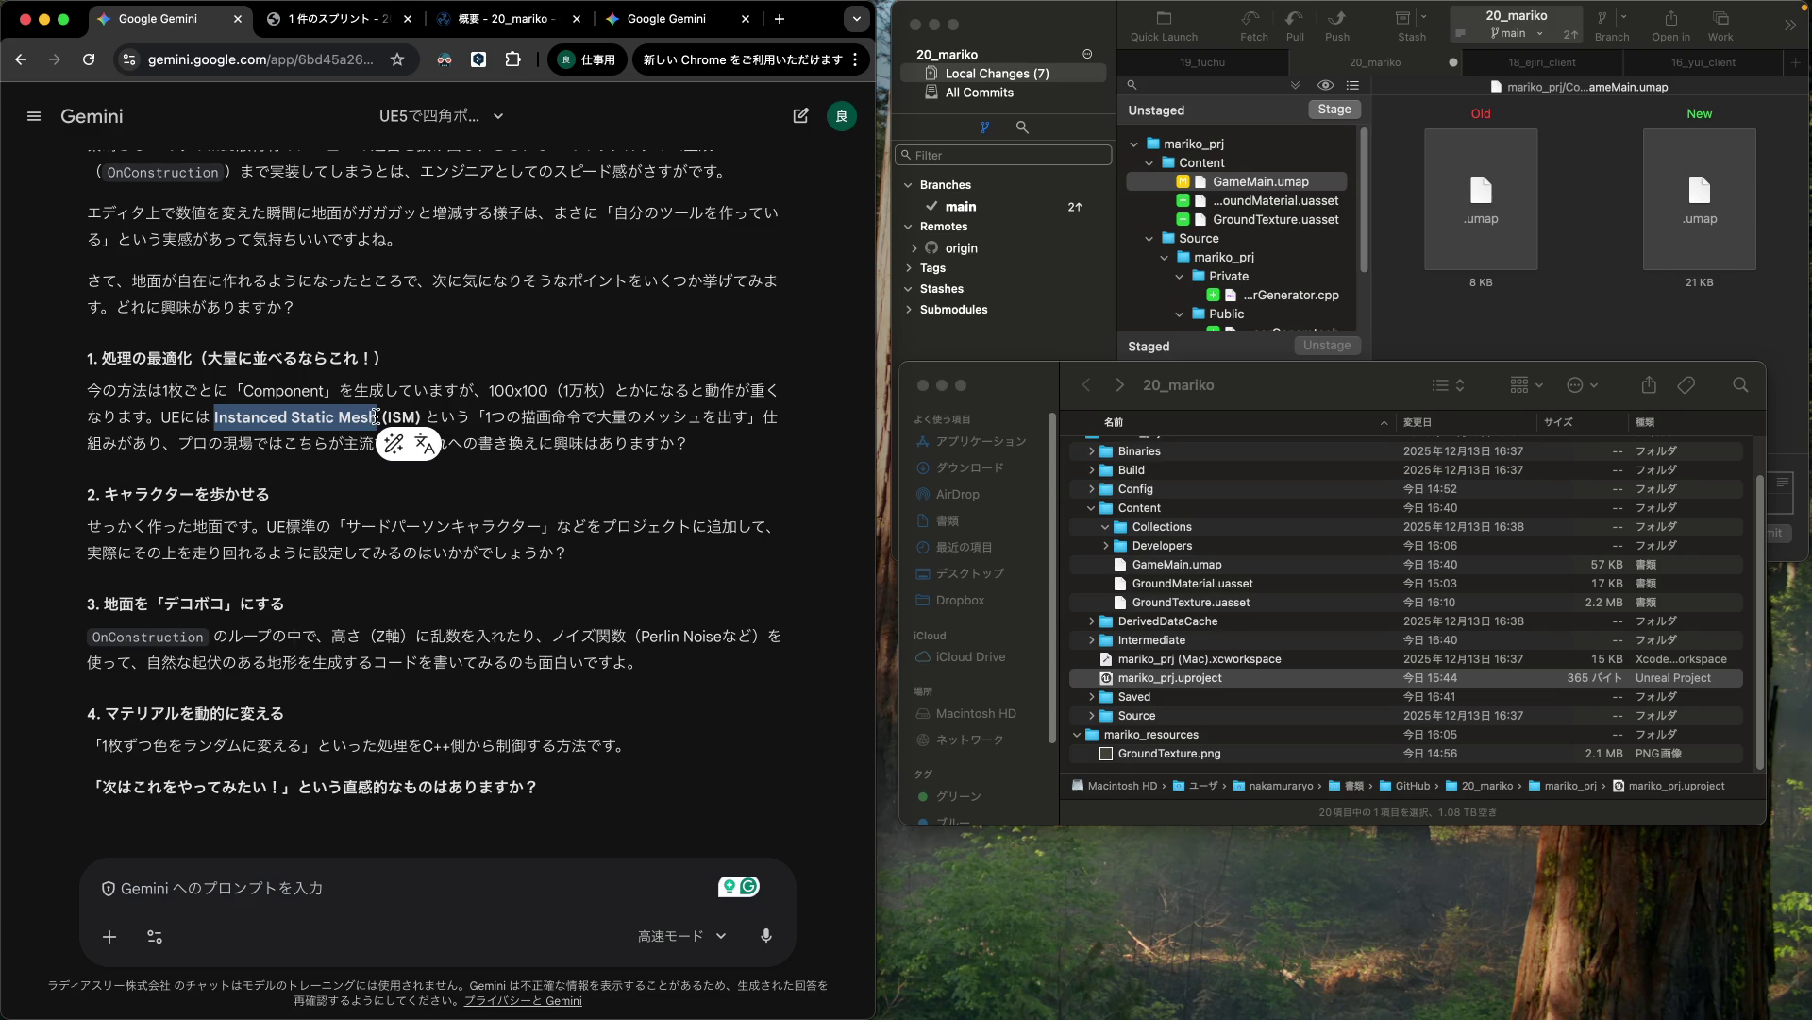
click(349, 23)
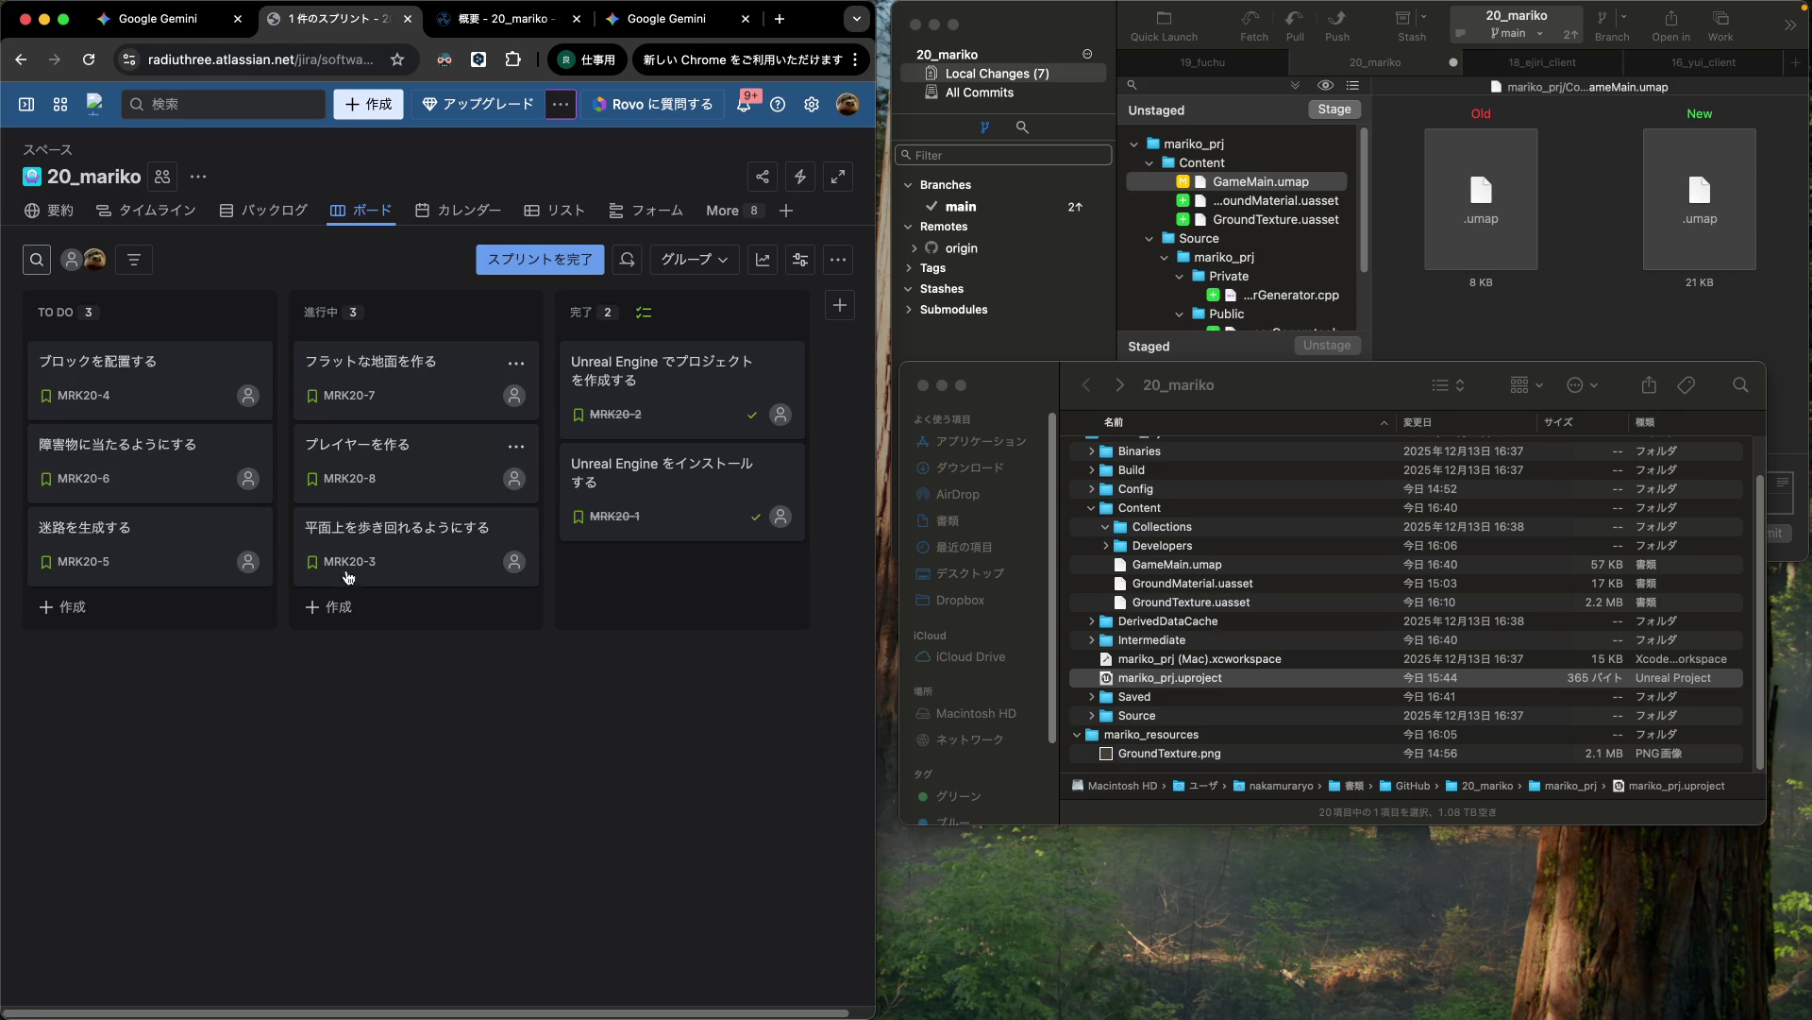
Step: Create a Story card in 進行中 titled 'Instanced Static Mesh を使った高速化'
click(362, 605)
key(super+v)
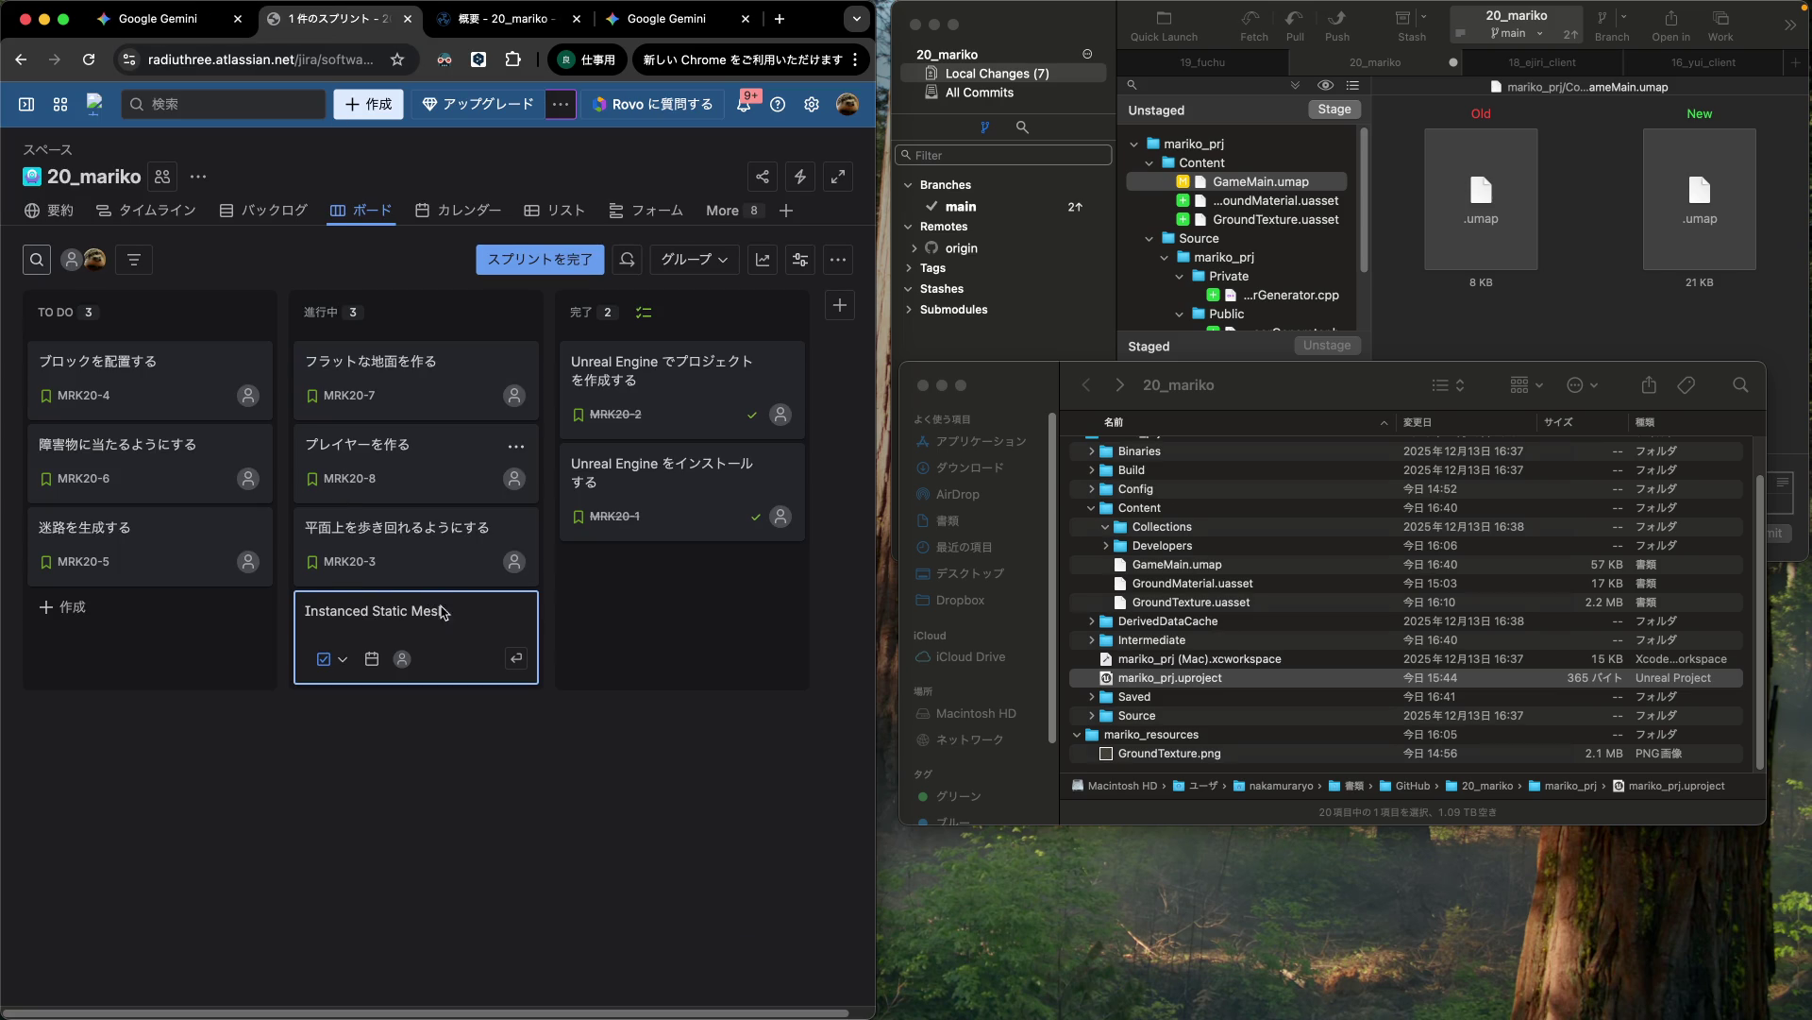
click(330, 660)
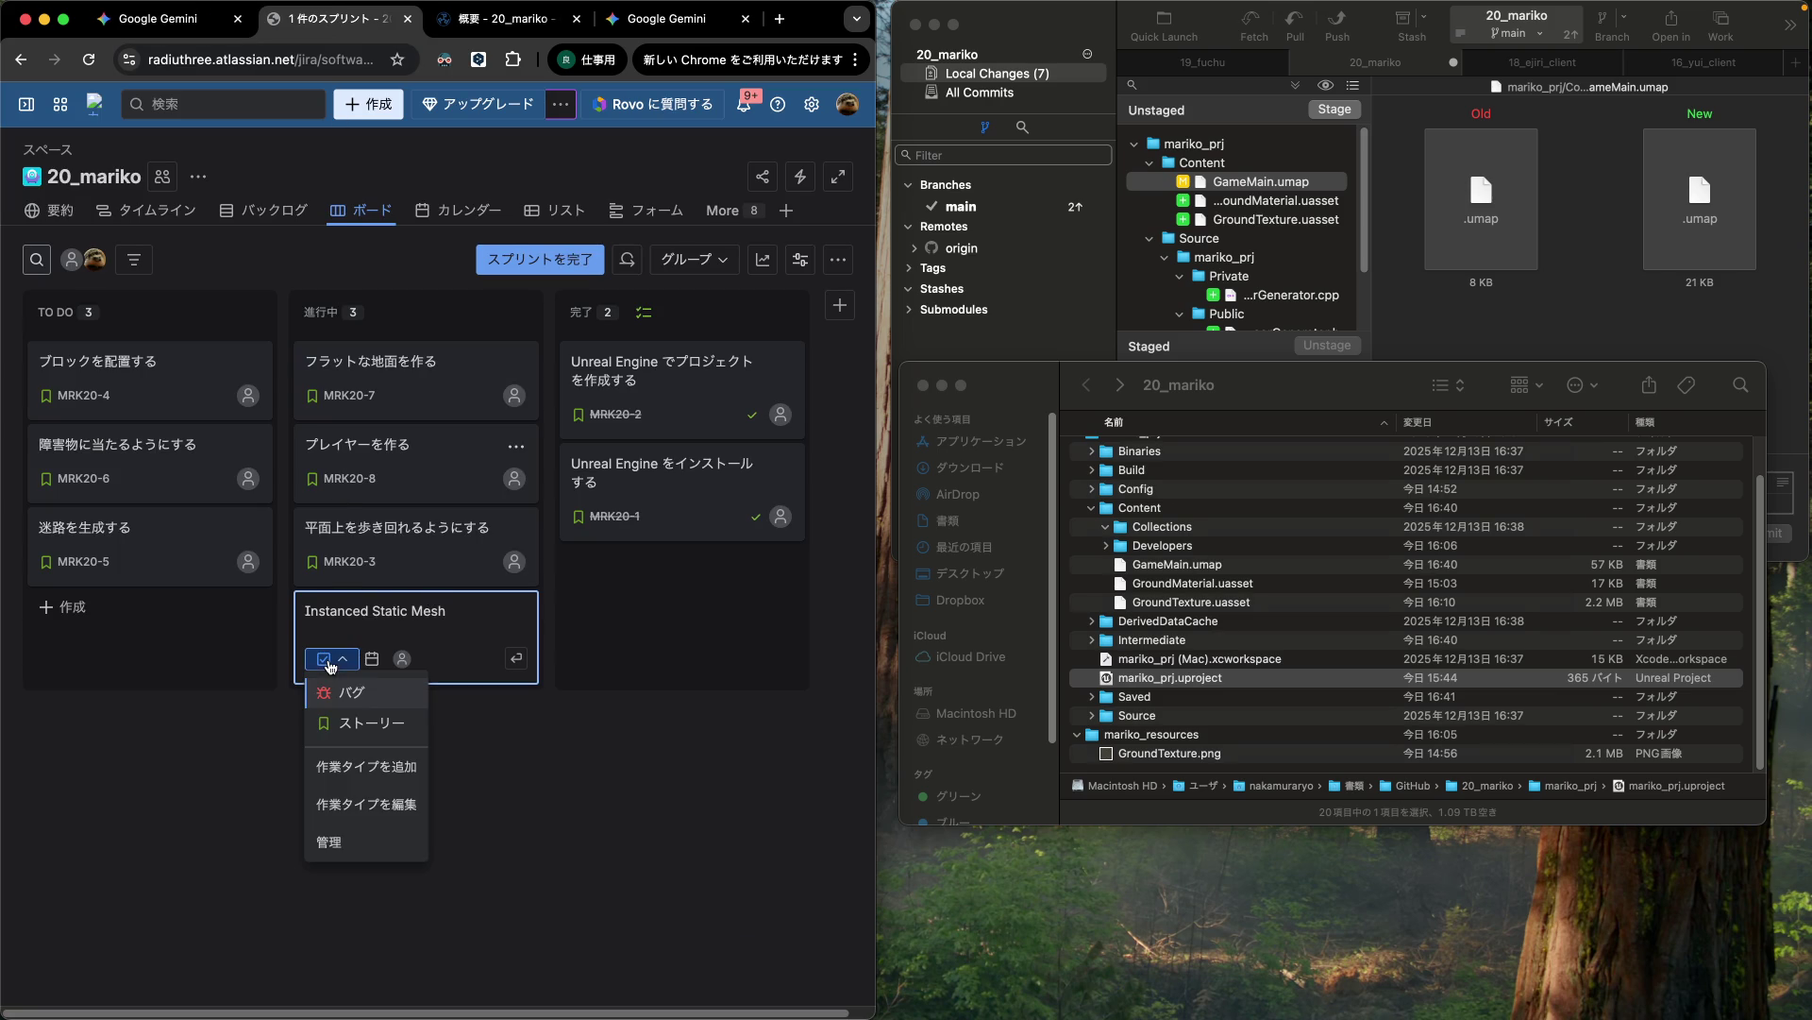
click(357, 722)
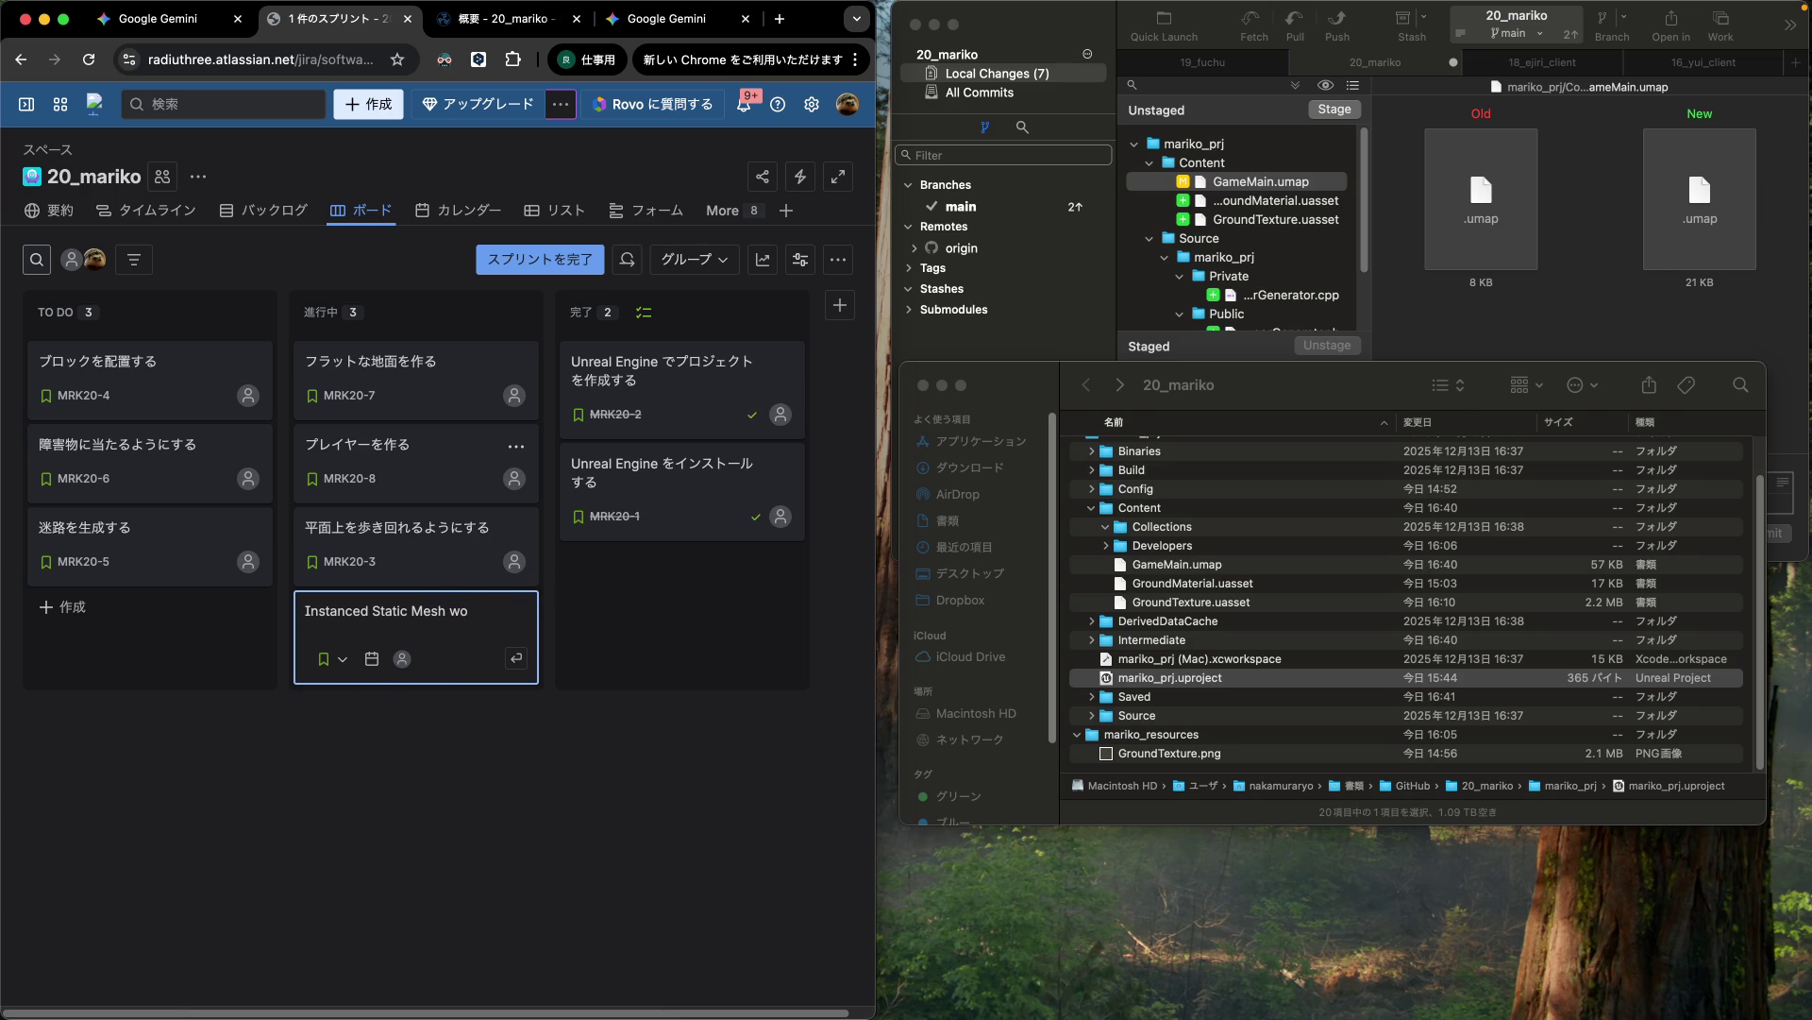
text(sukatta)
key(Return)
text(usokuka)
key(Return)
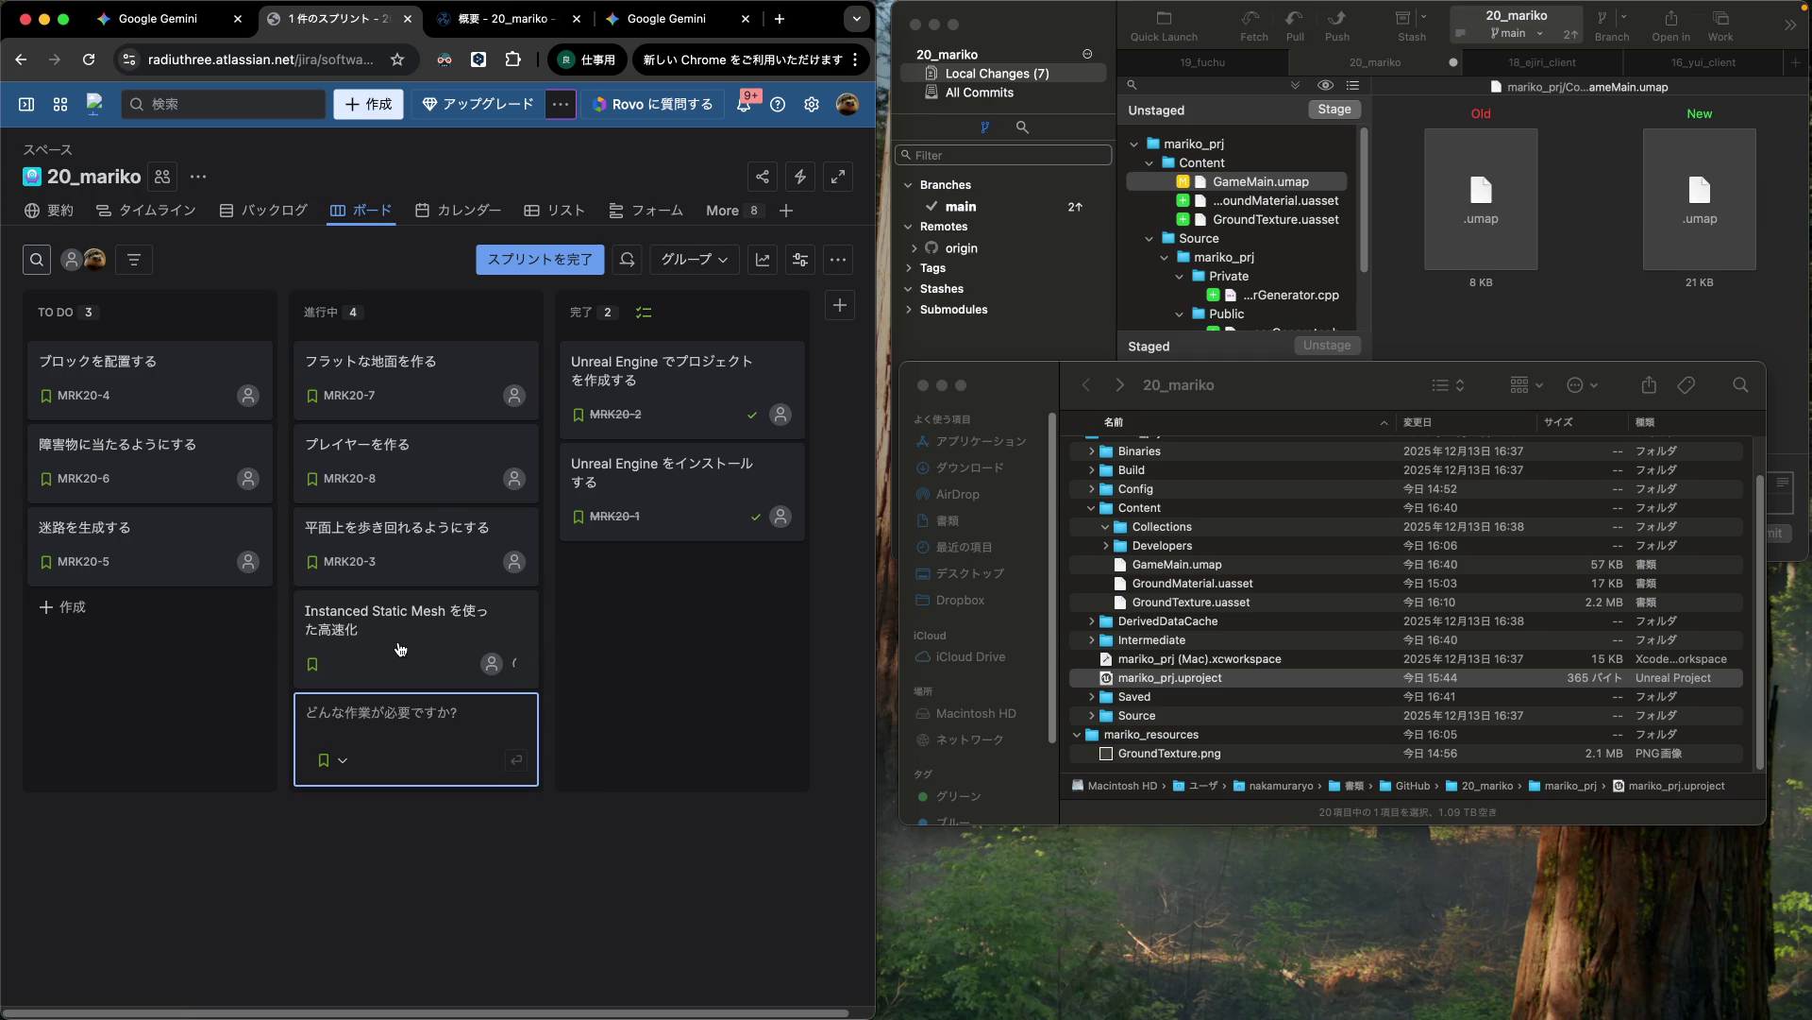
Step: Move the new card MRK20-9 just below MRK20-7 in the in-progress column
key(Escape)
mouse_move(408, 658)
mouse_down()
mouse_move(443, 476)
mouse_move(424, 467)
mouse_up()
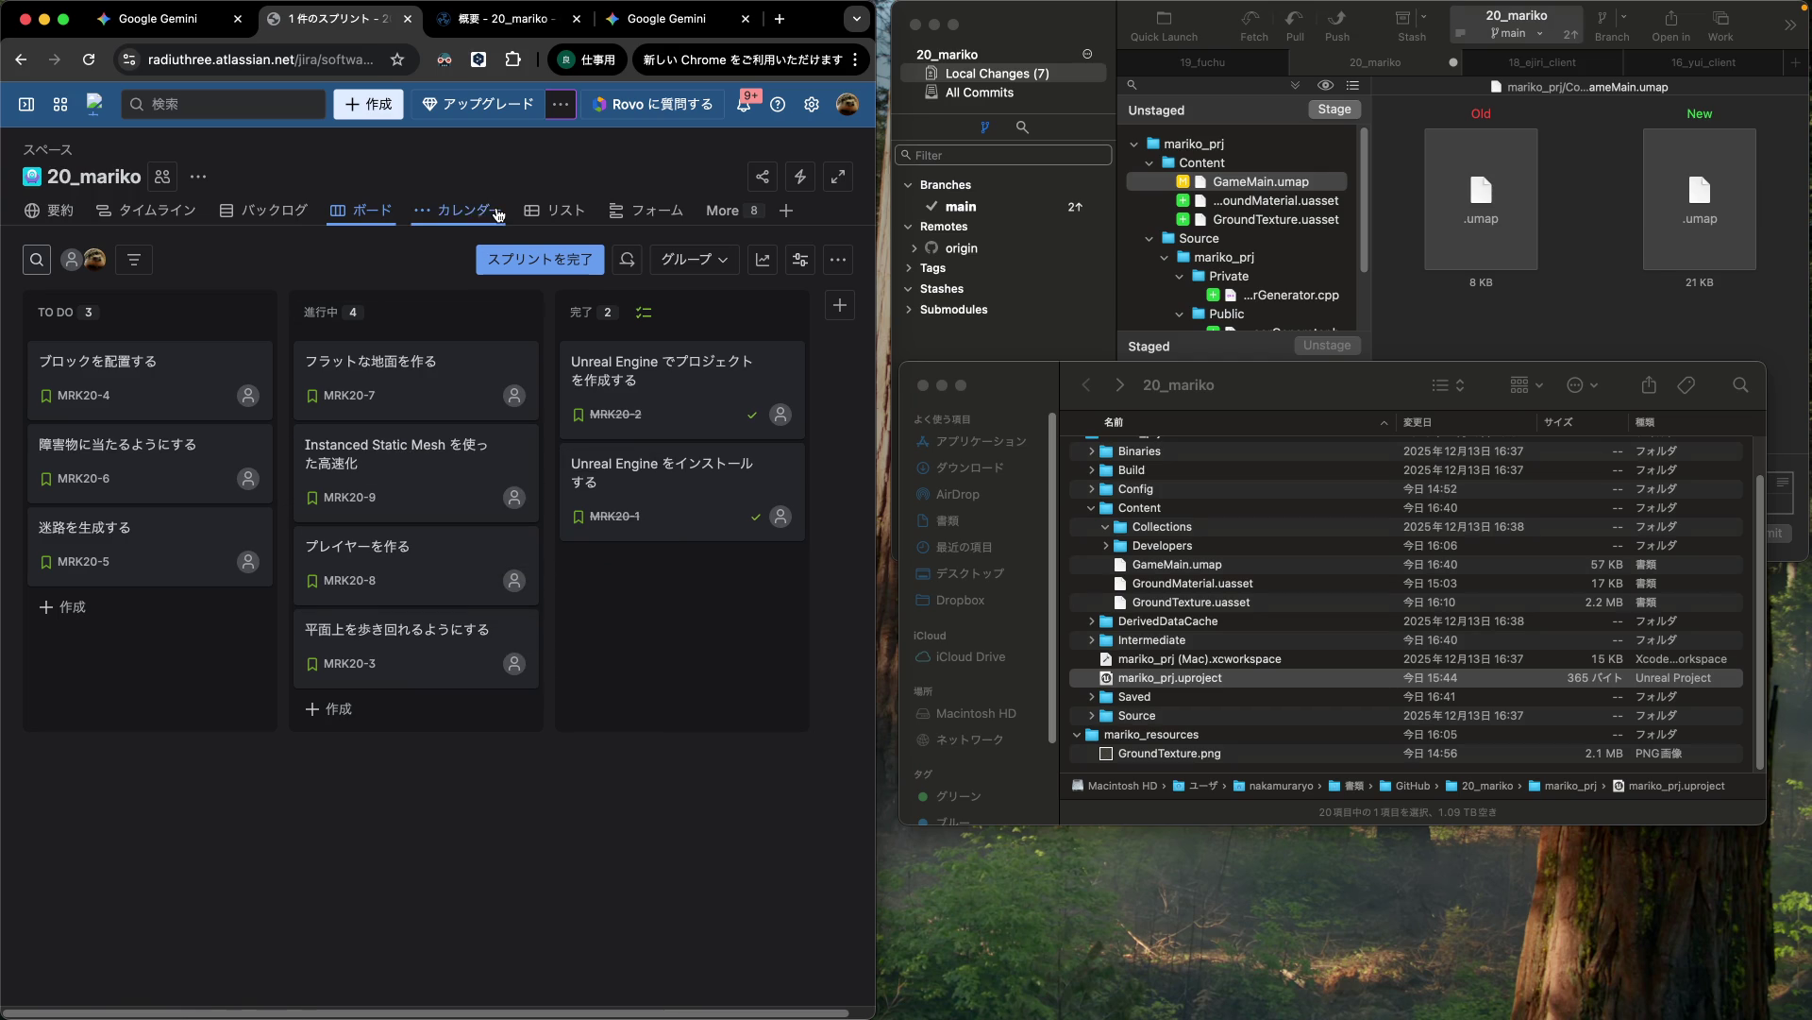
click(506, 21)
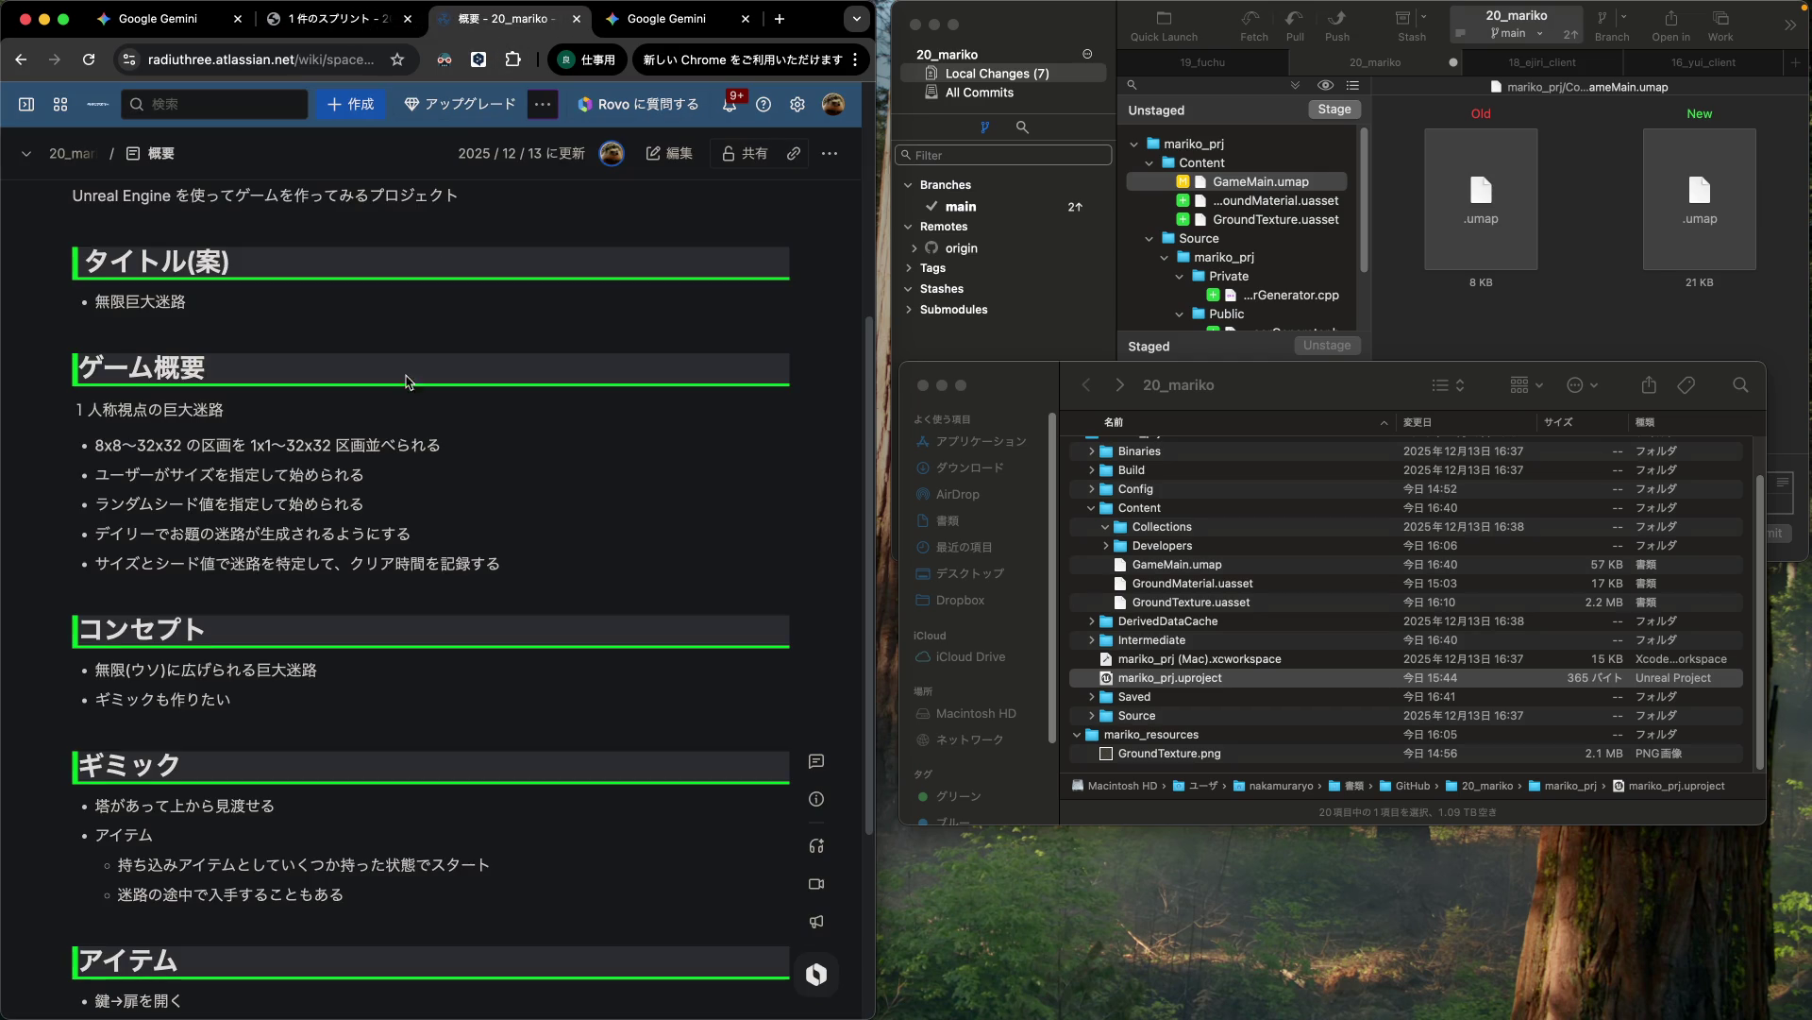
Step: Read Gemini's suggestions on the third-person character, OnConstruction noise terrain and dynamic materials
click(202, 28)
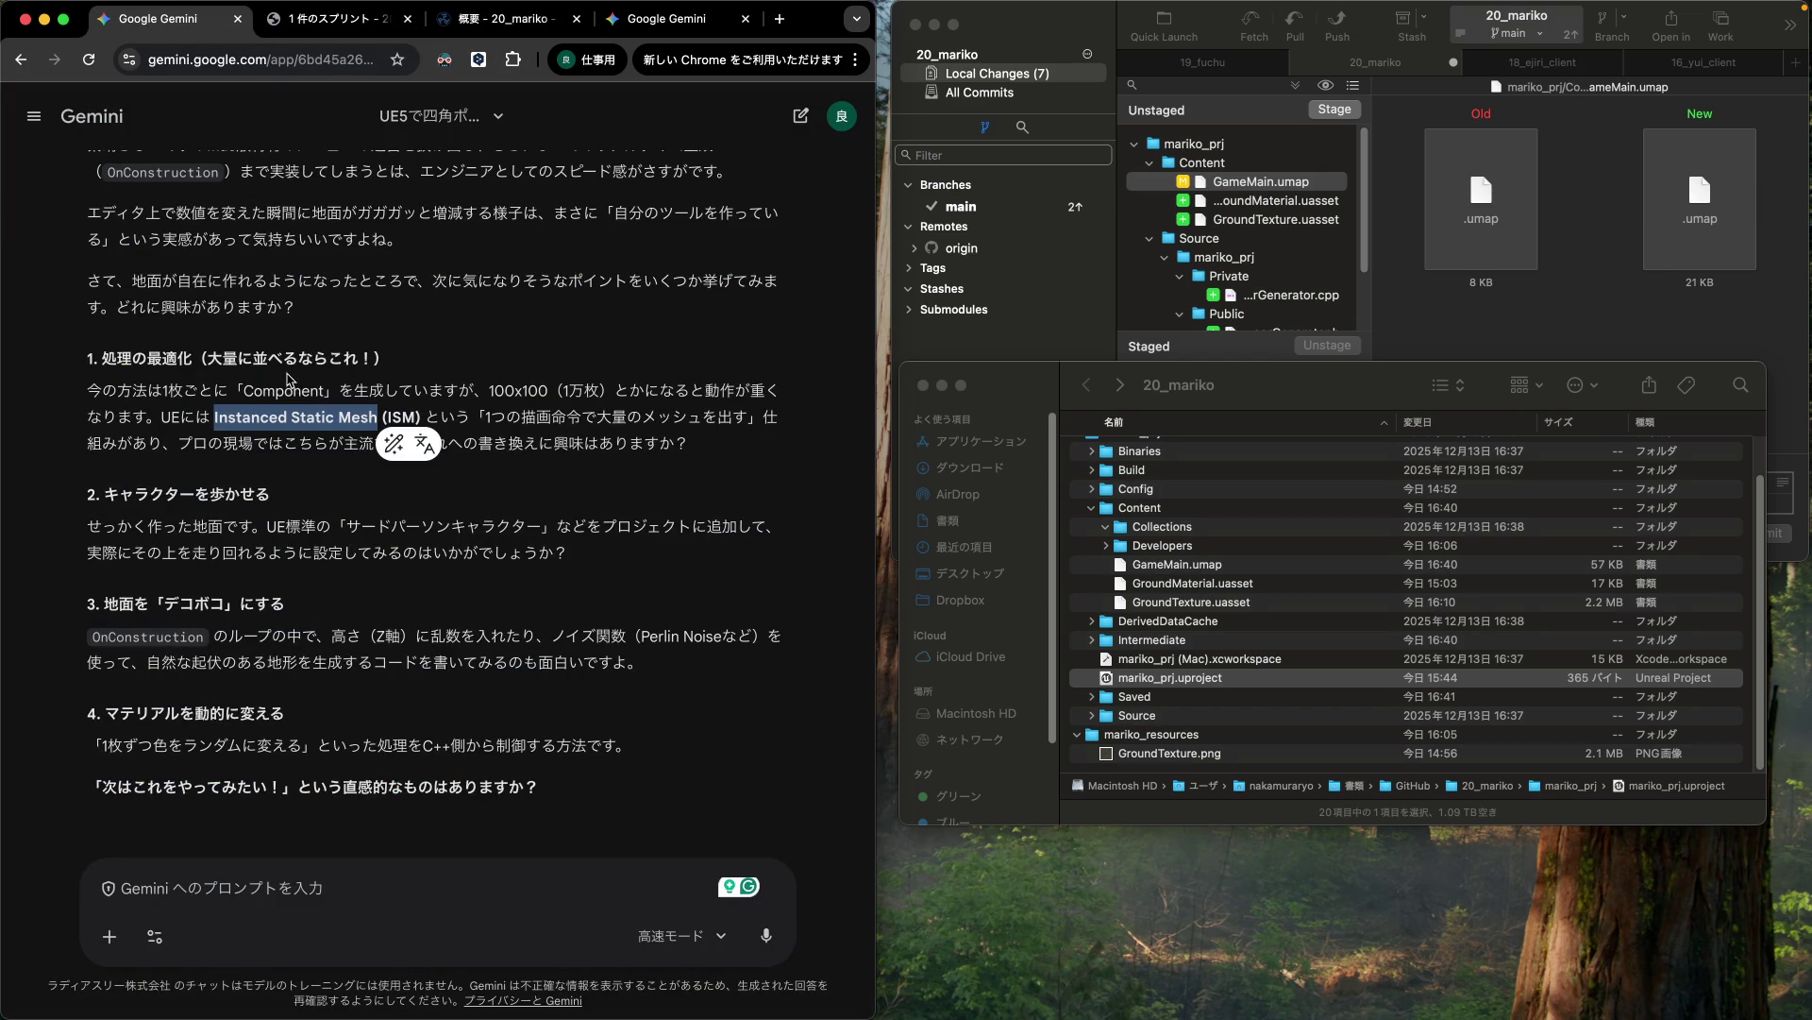
click(200, 504)
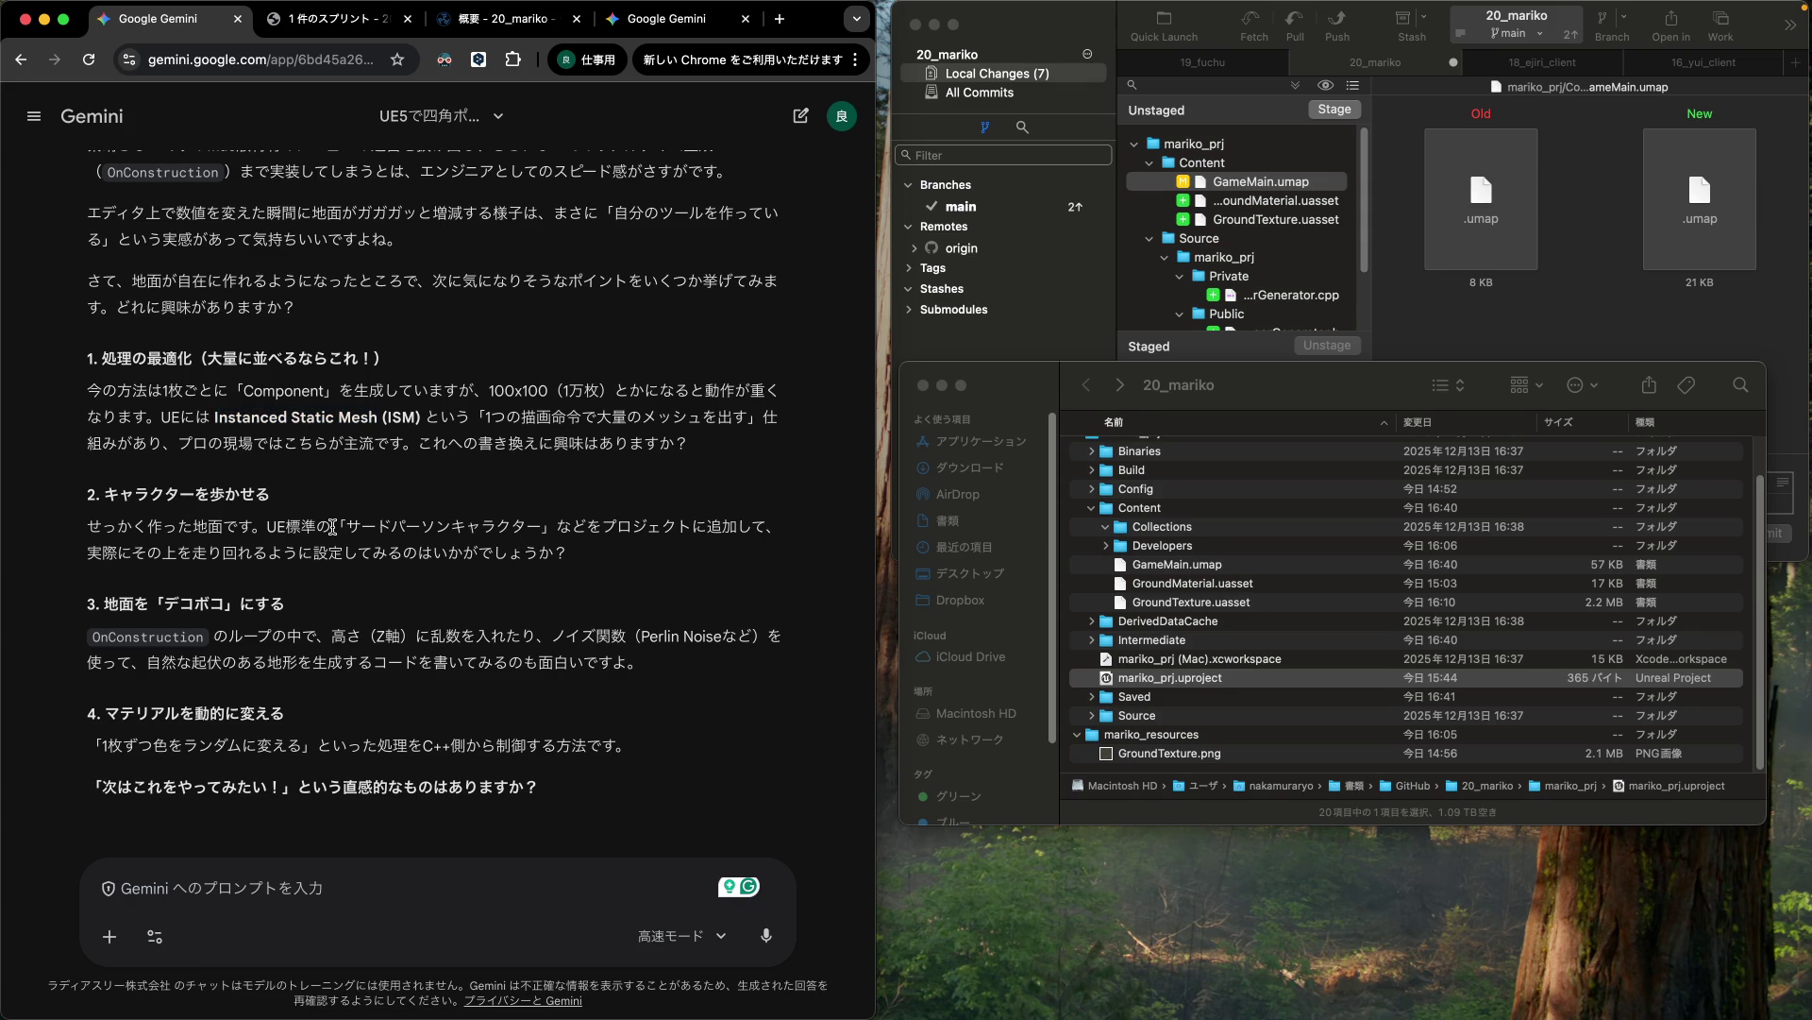
drag(333, 526, 554, 519)
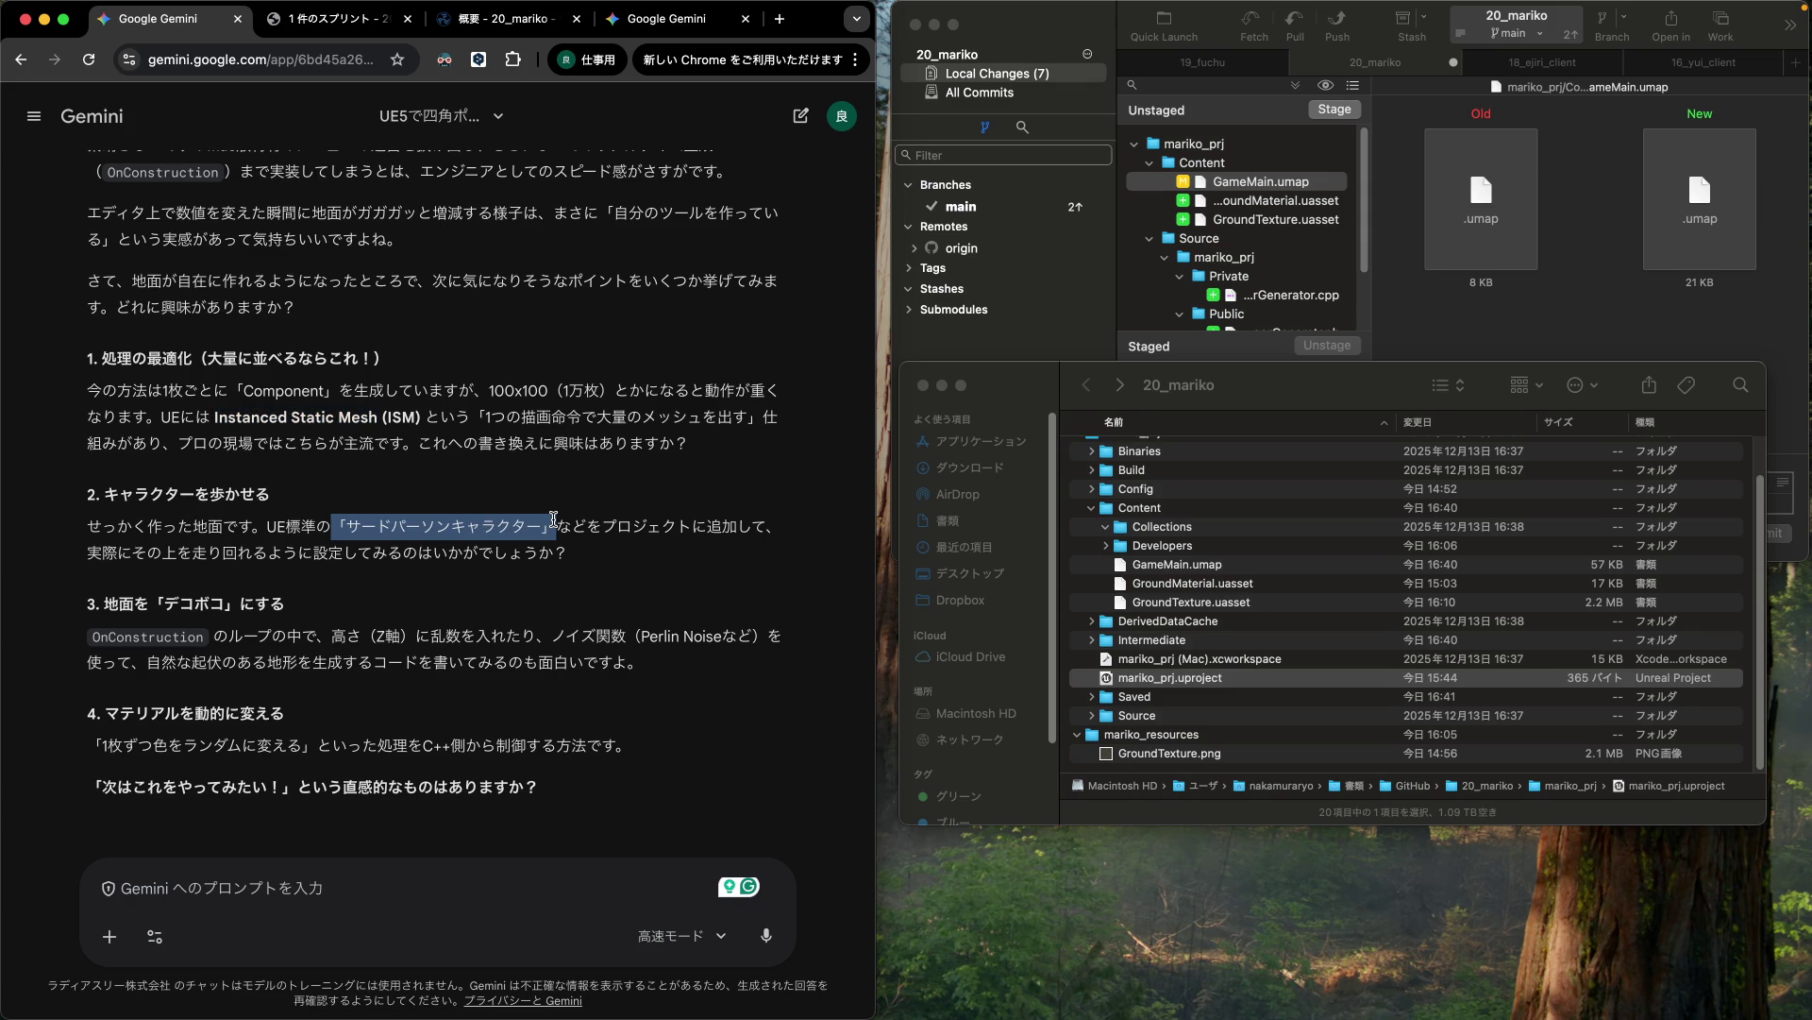
drag(554, 519, 567, 536)
mouse_move(347, 627)
mouse_down()
mouse_move(289, 605)
mouse_move(464, 651)
mouse_up()
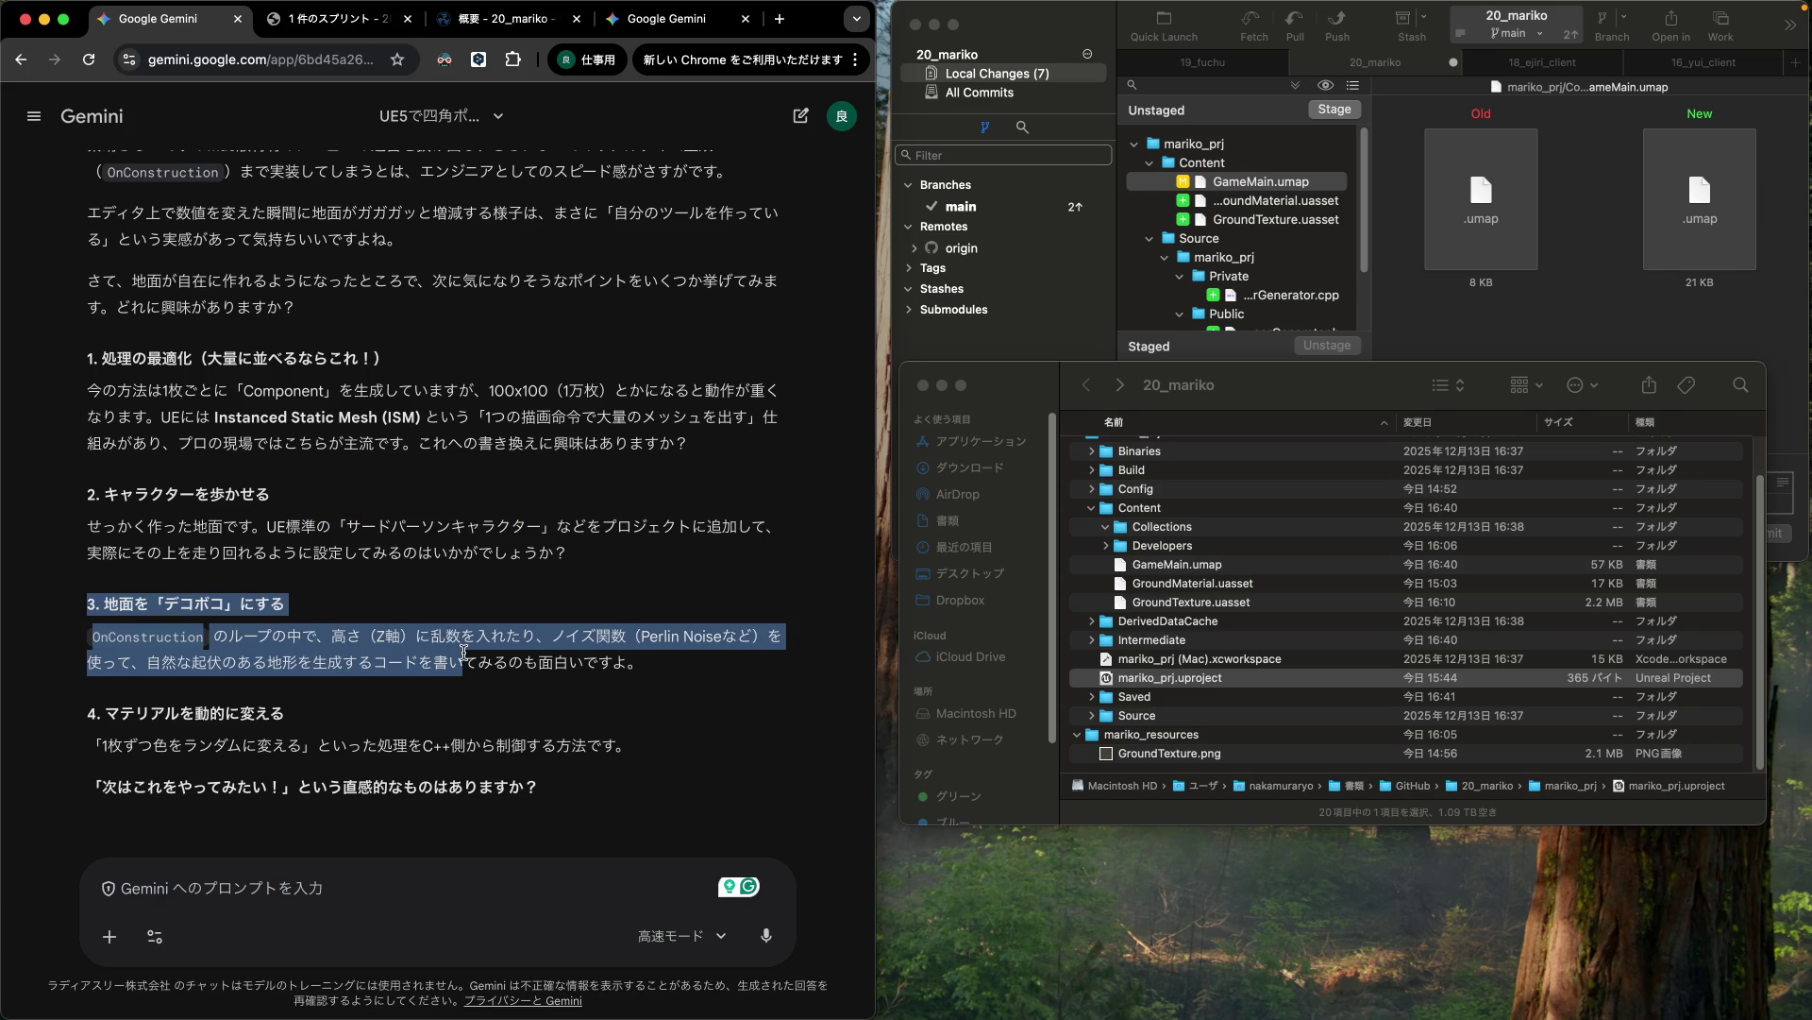
click(307, 618)
drag(306, 618, 678, 675)
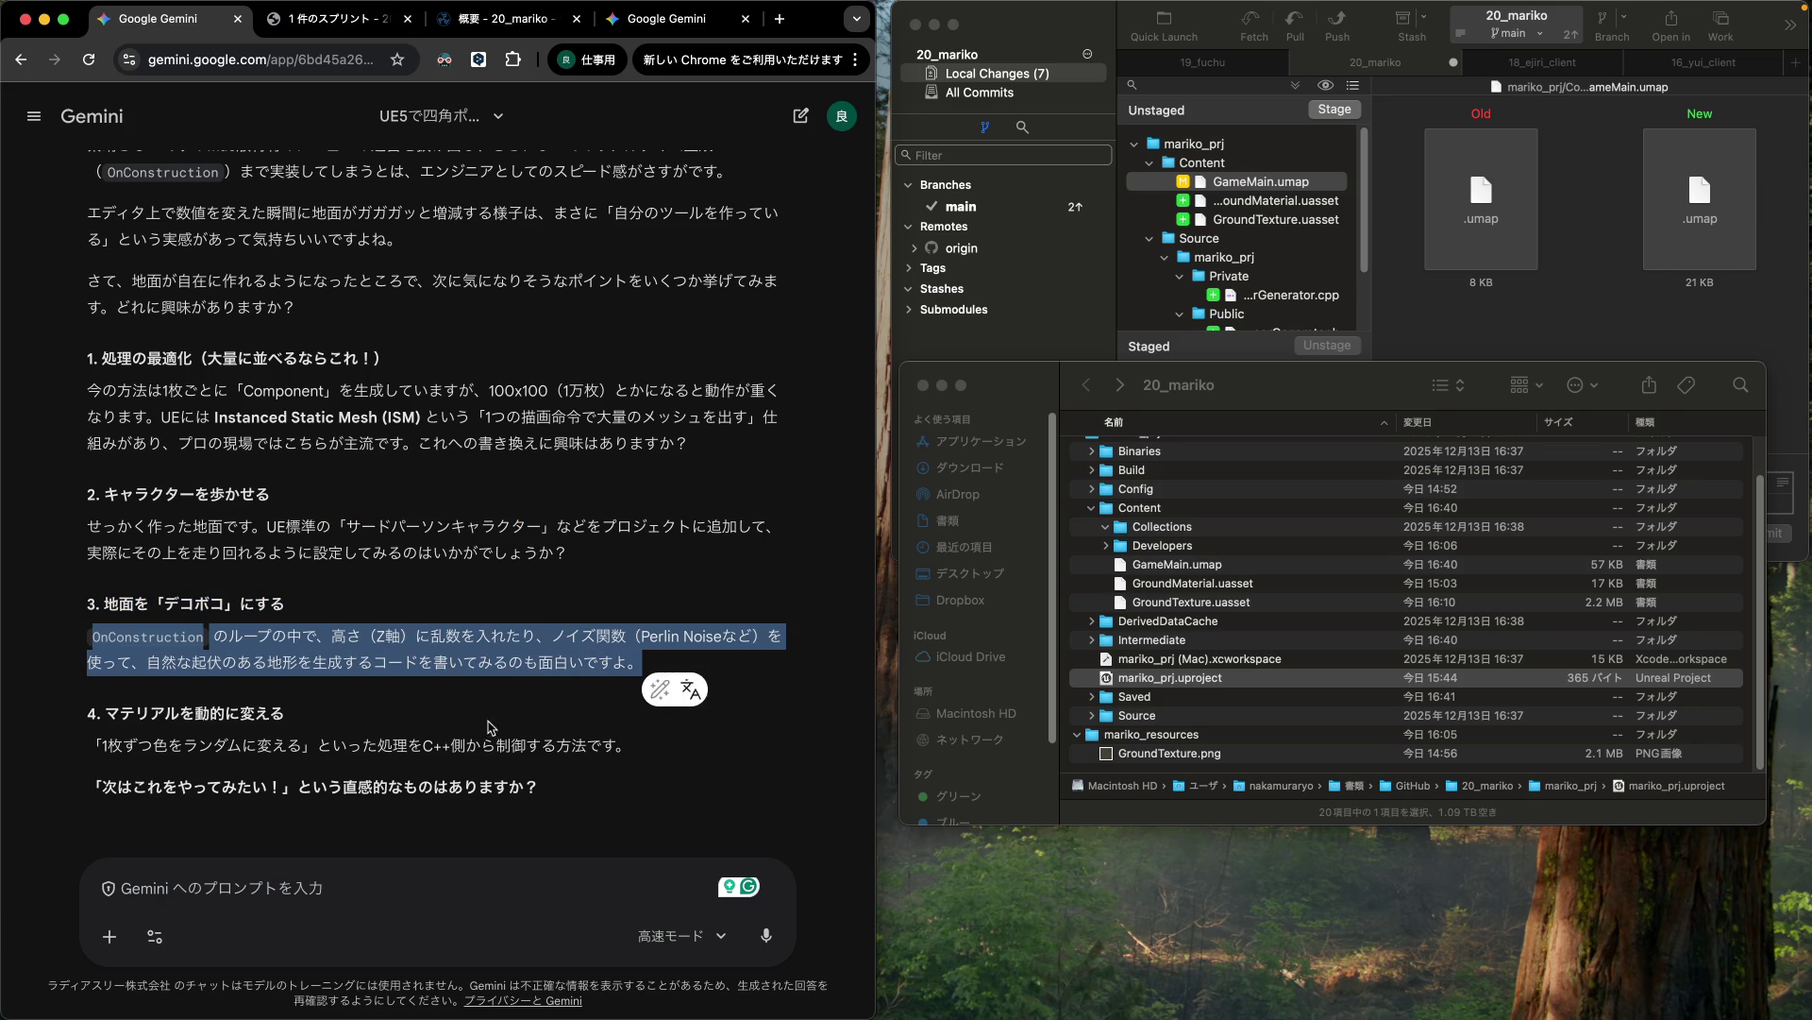
click(516, 733)
drag(87, 713, 606, 745)
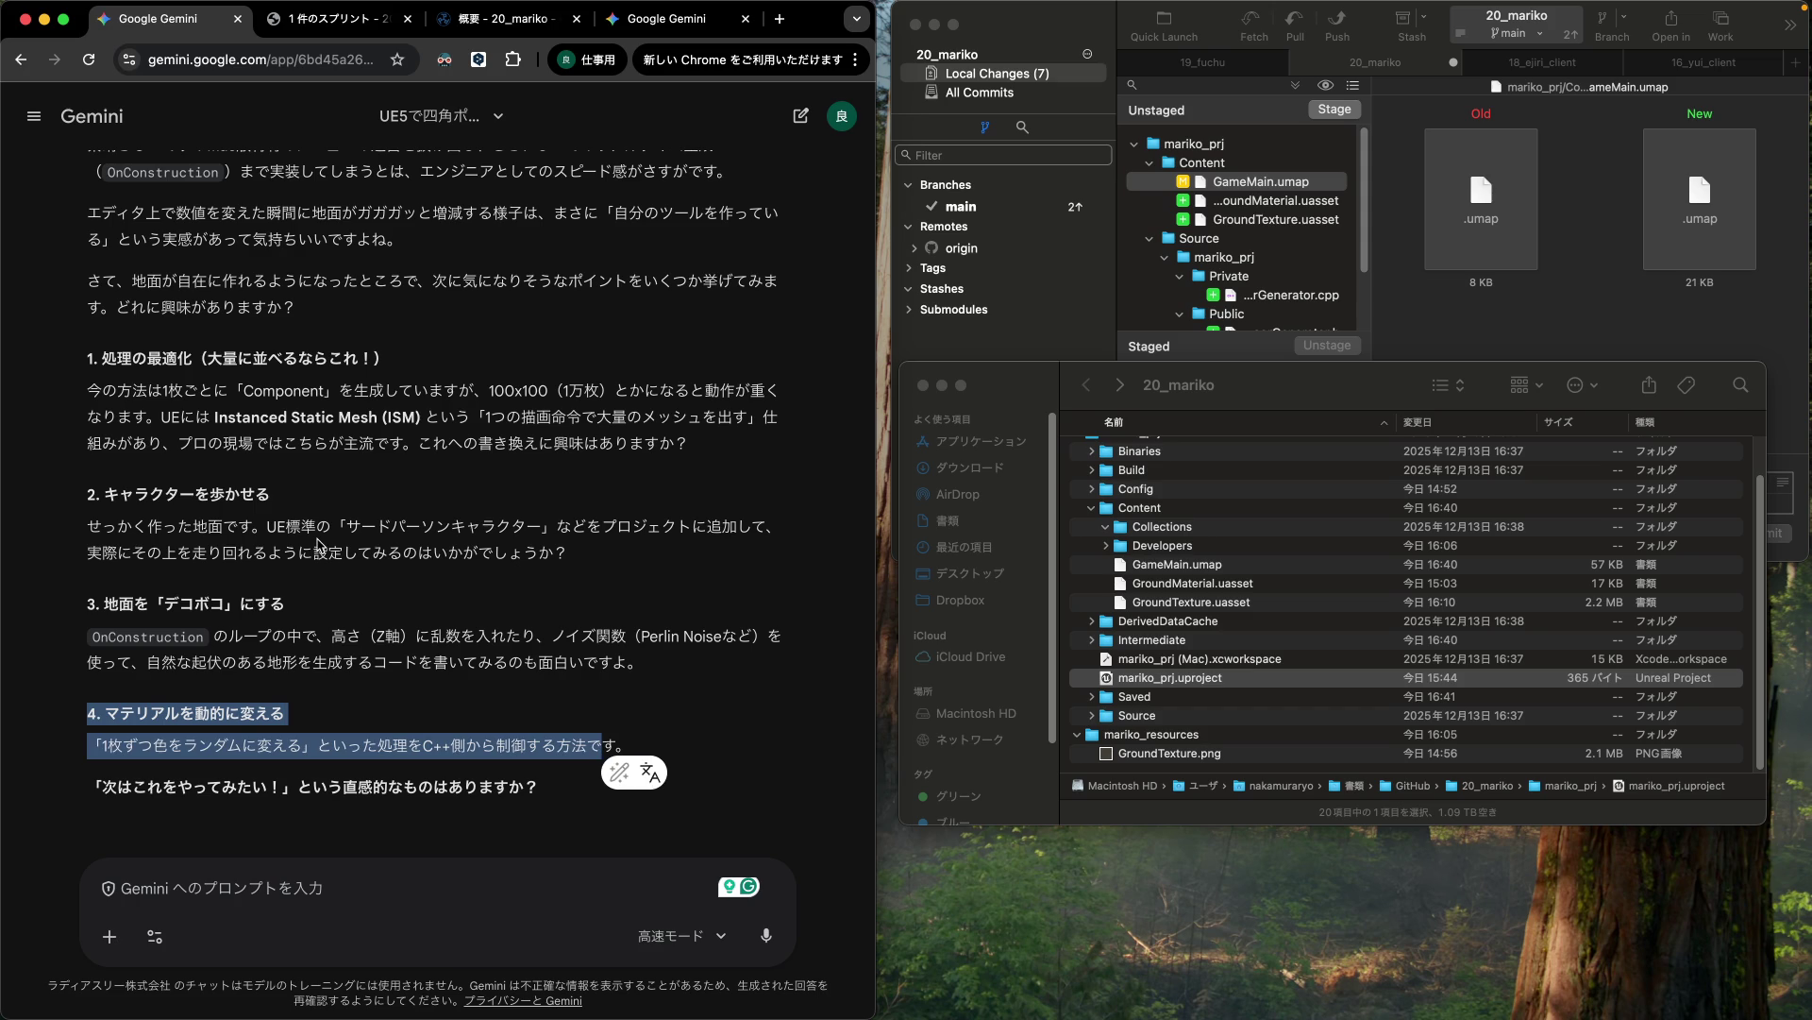
click(354, 21)
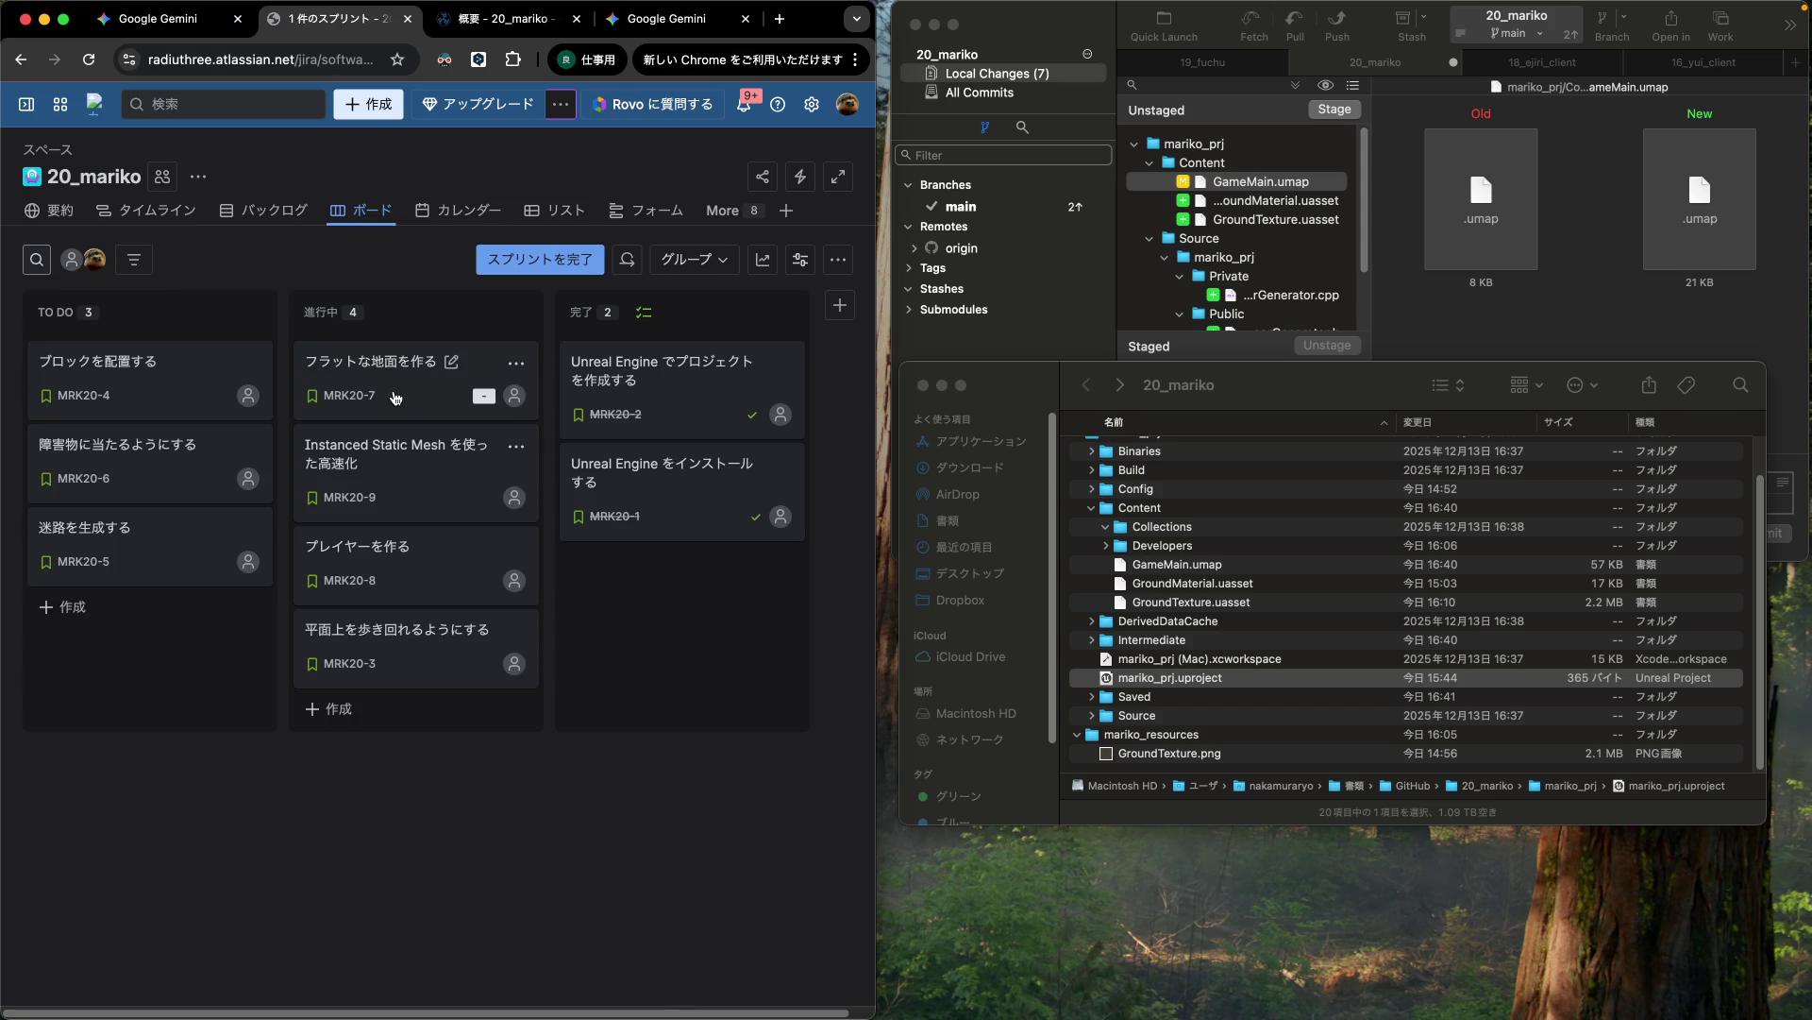
Step: Move MRK20-7 'フラットな地面を作る' from 進行中 to the top of the 完了 column
mouse_move(426, 551)
drag(416, 384, 661, 370)
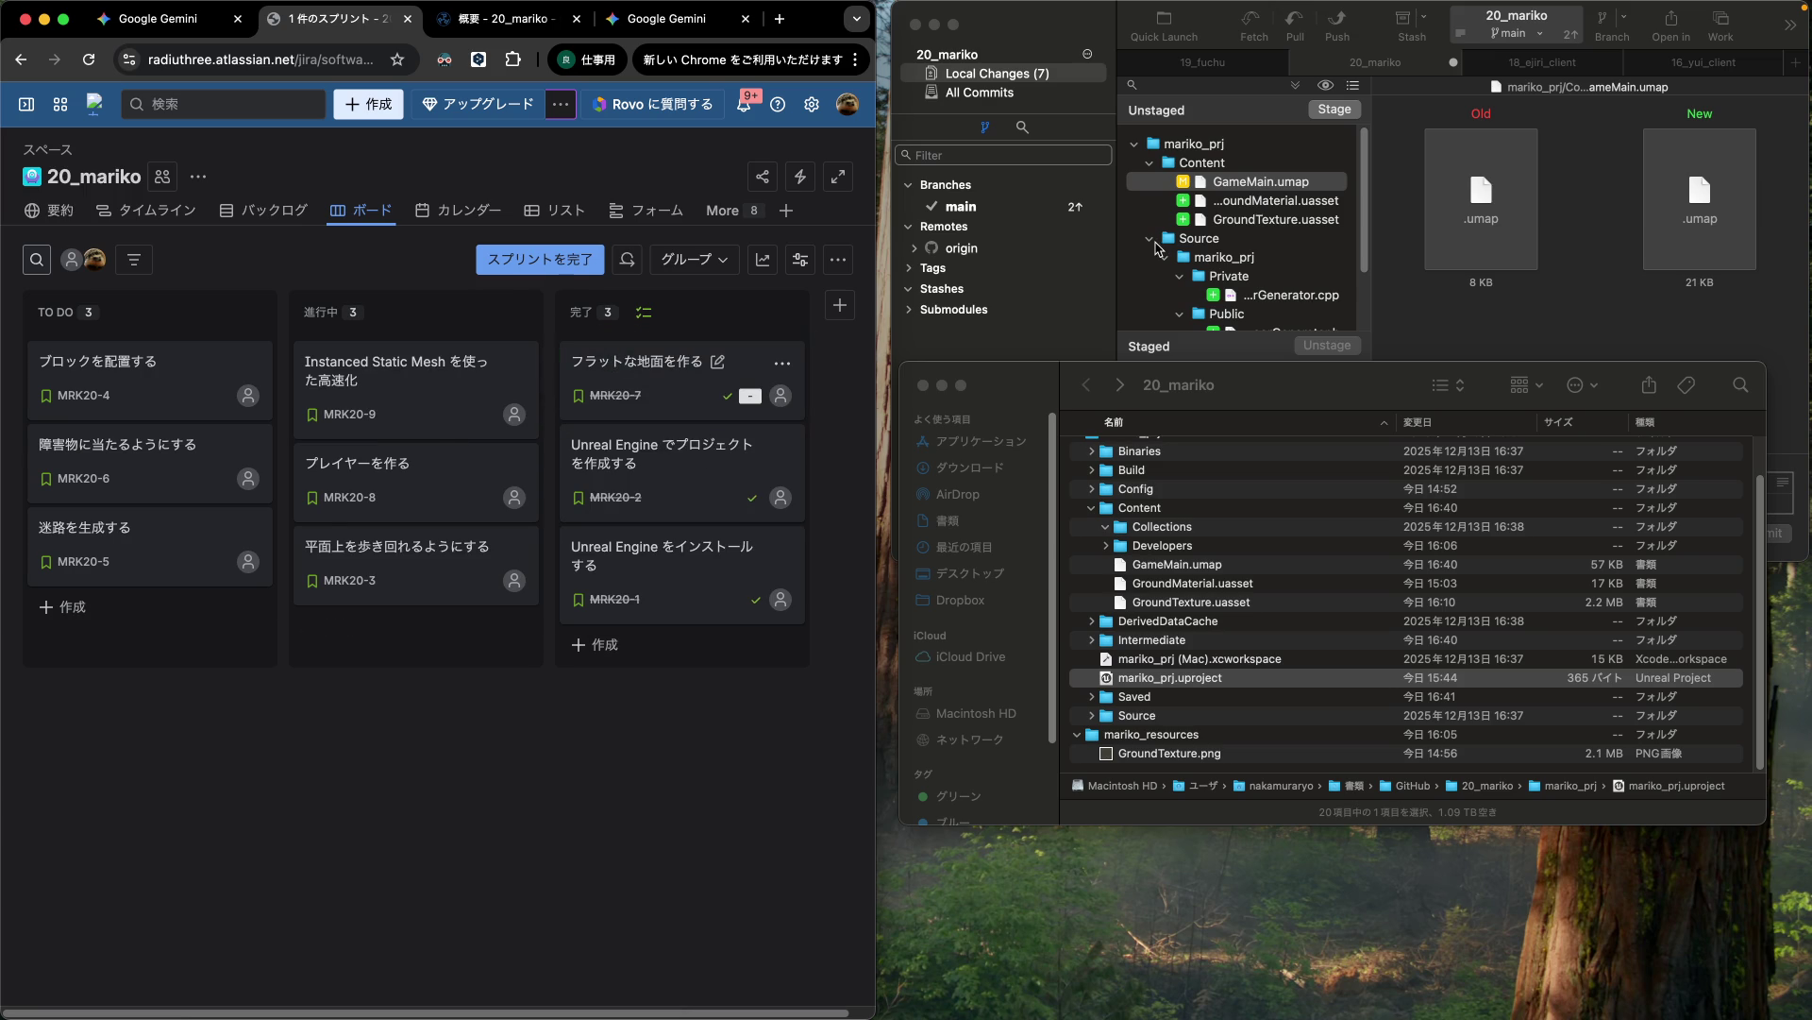
Step: Stage all seven changed project files in Fork
click(1098, 19)
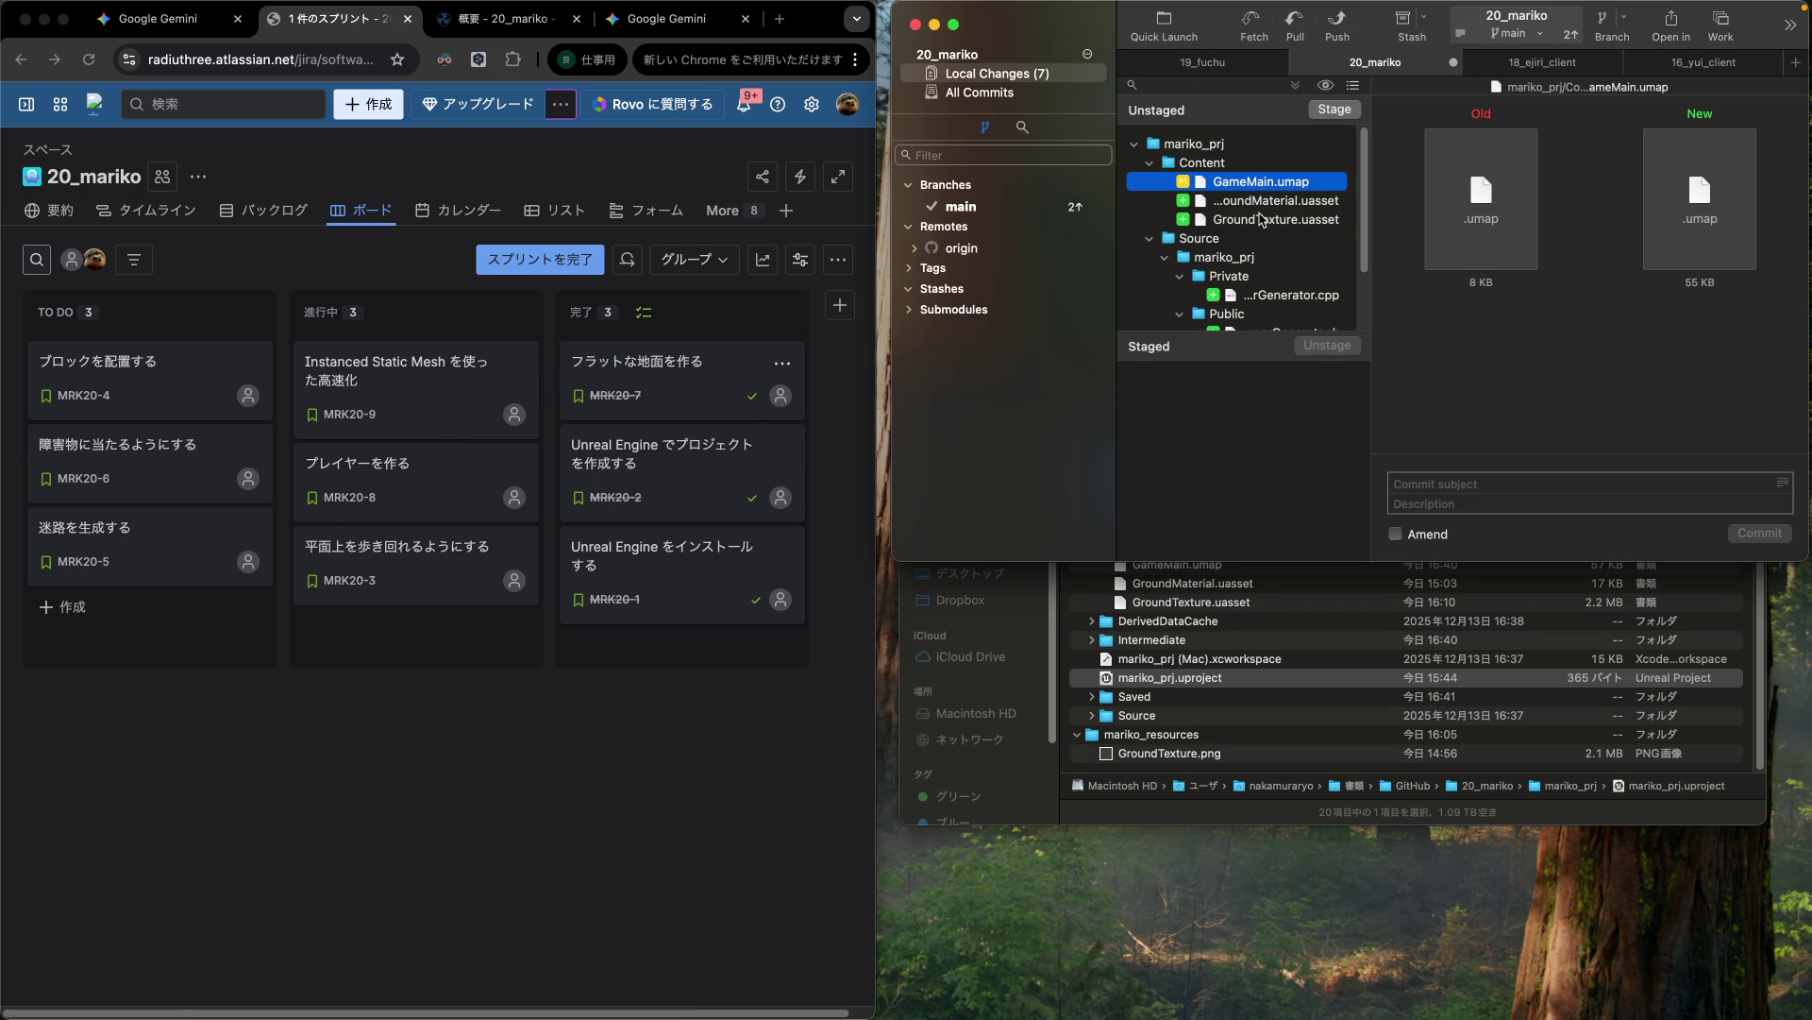
shift+click(1261, 219)
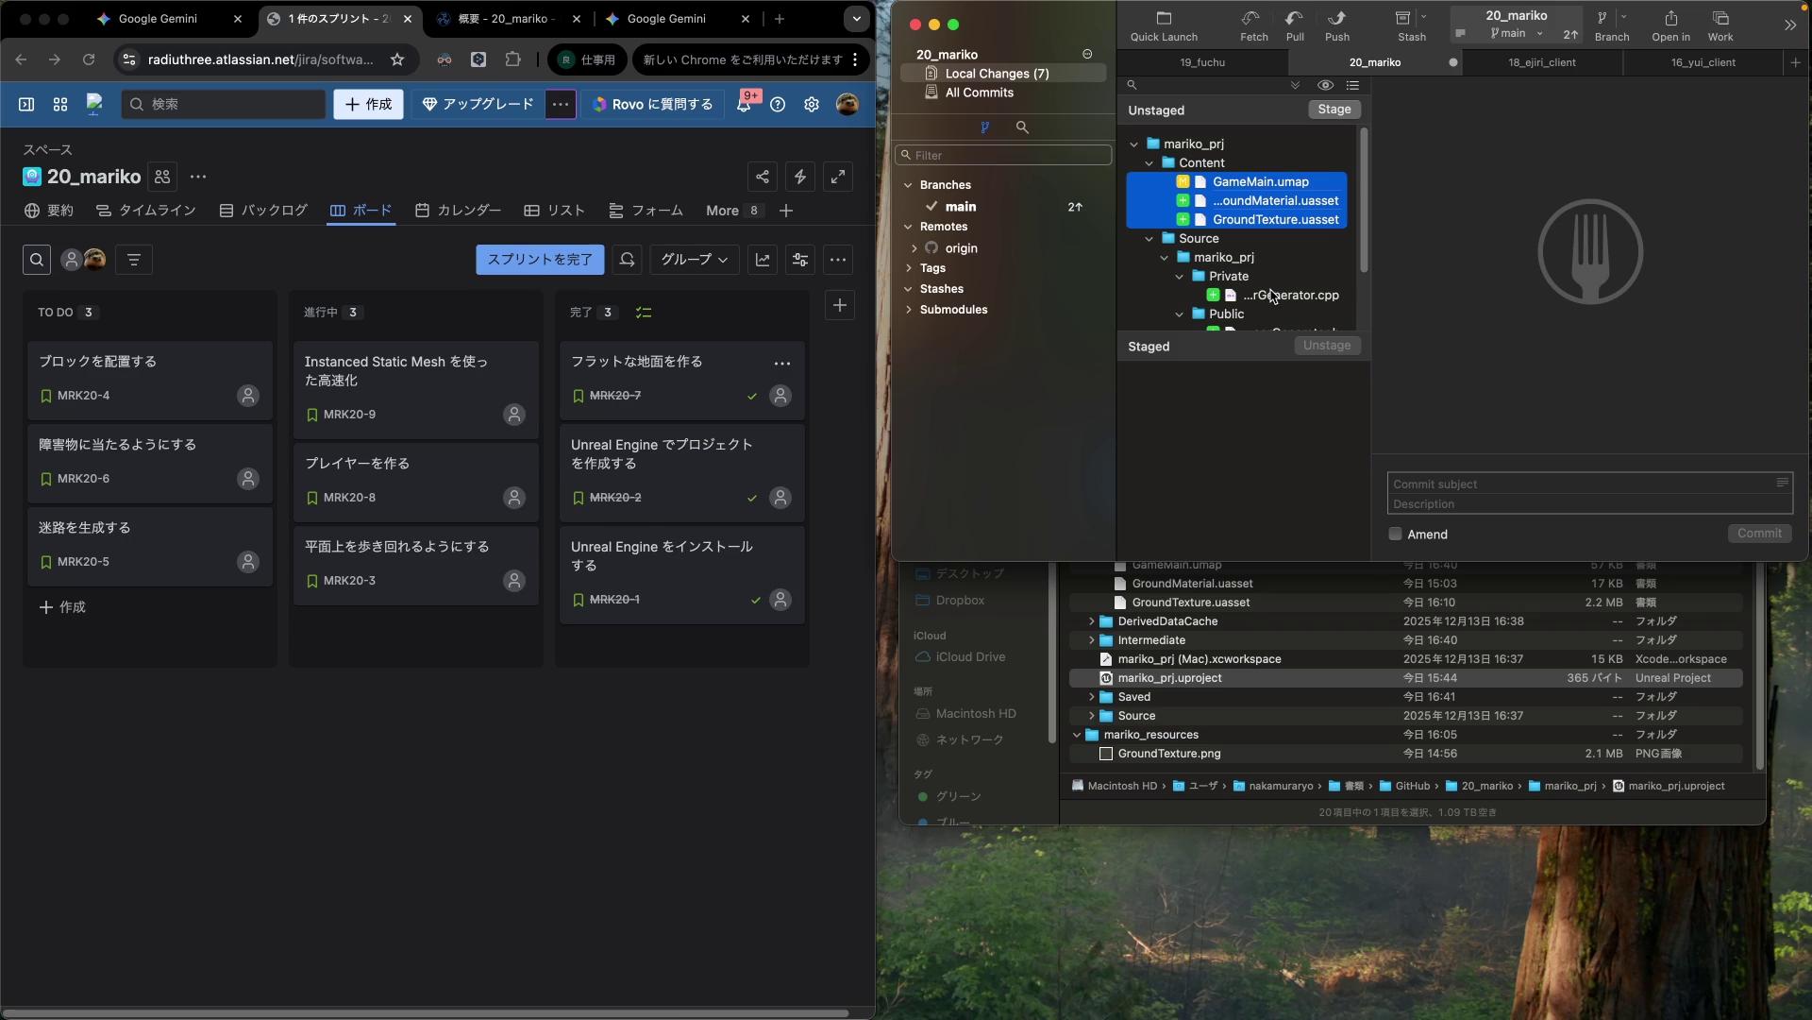
scroll(1273, 295, down, 3)
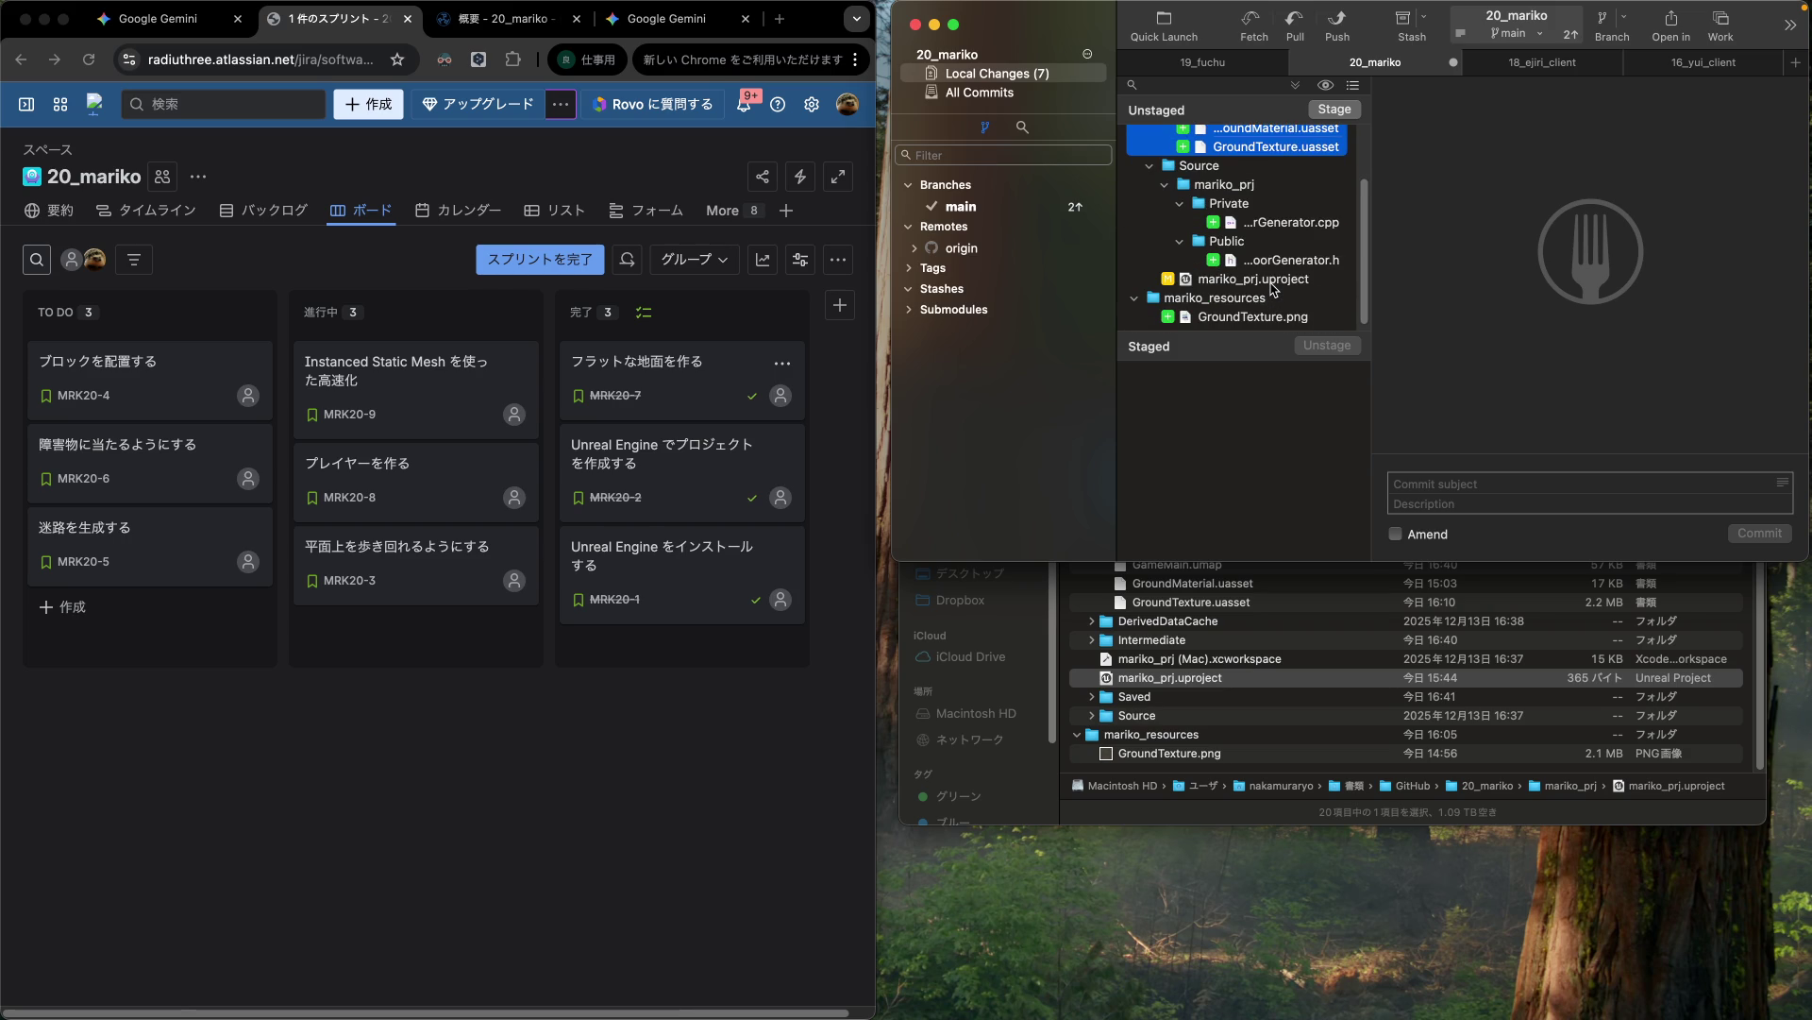
shift+click(1274, 297)
drag(1274, 281, 1291, 401)
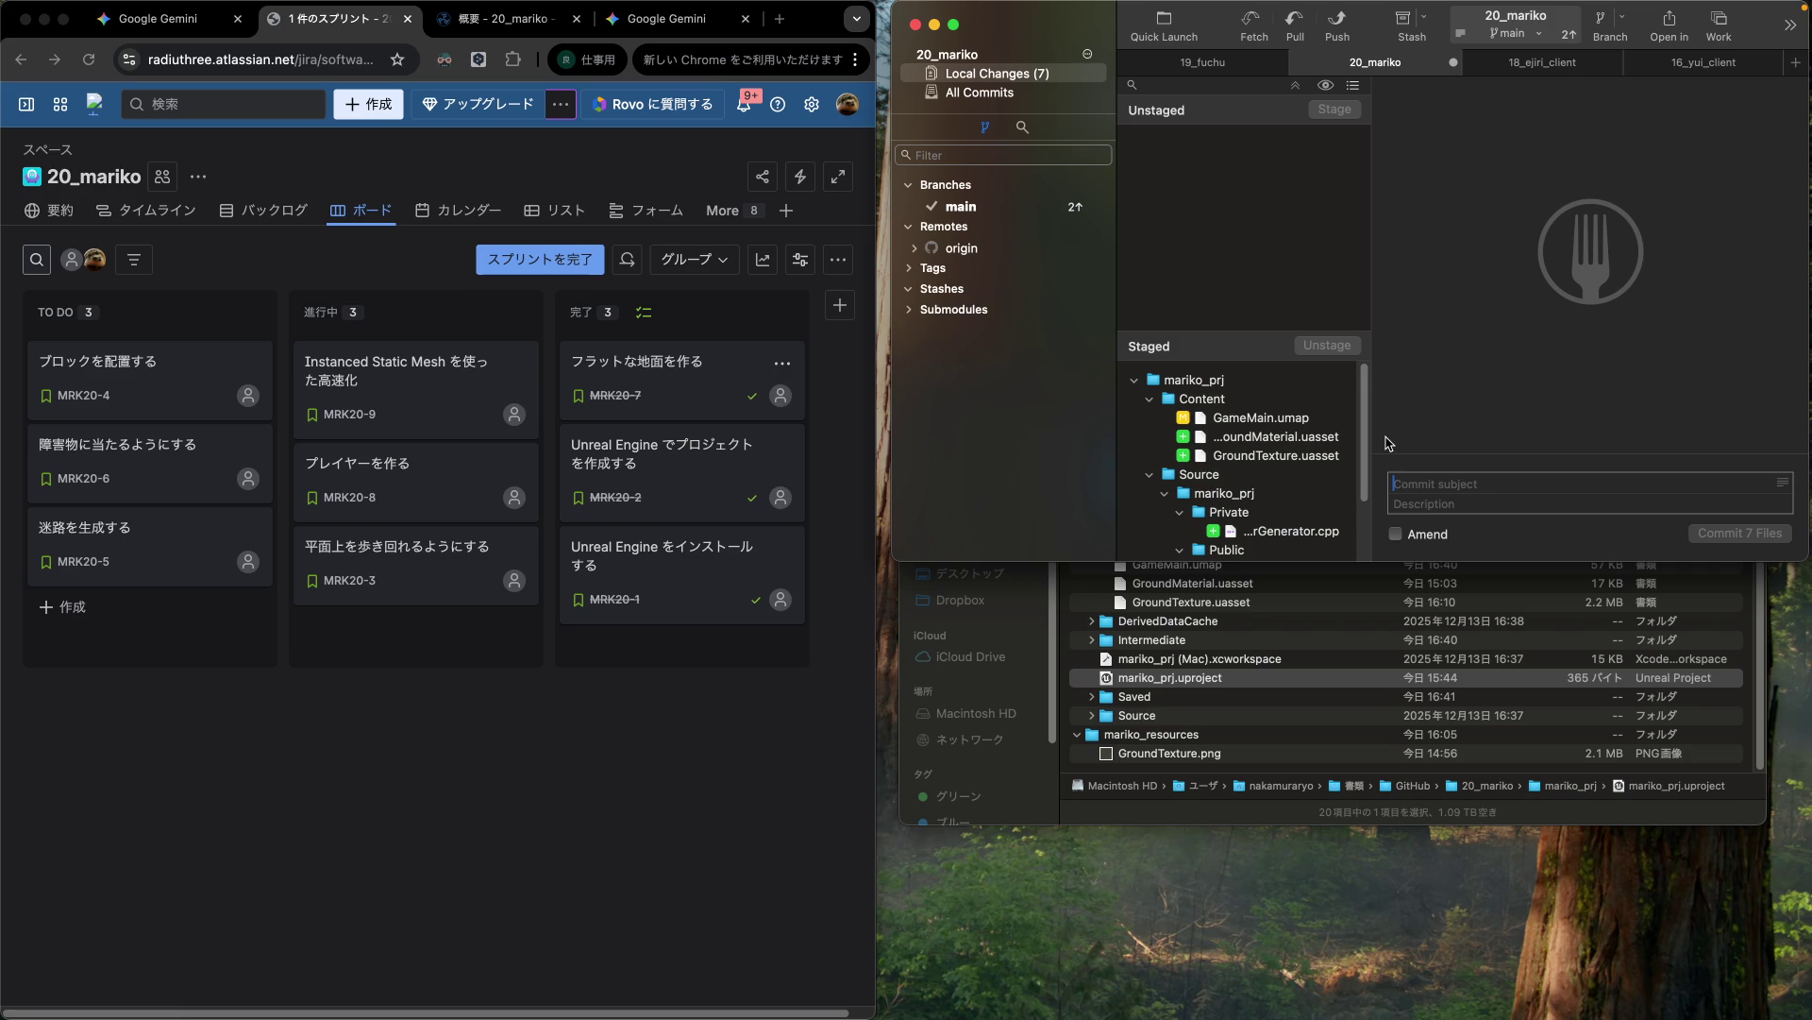
scroll(1279, 427, down, 3)
scroll(1279, 425, up, 2)
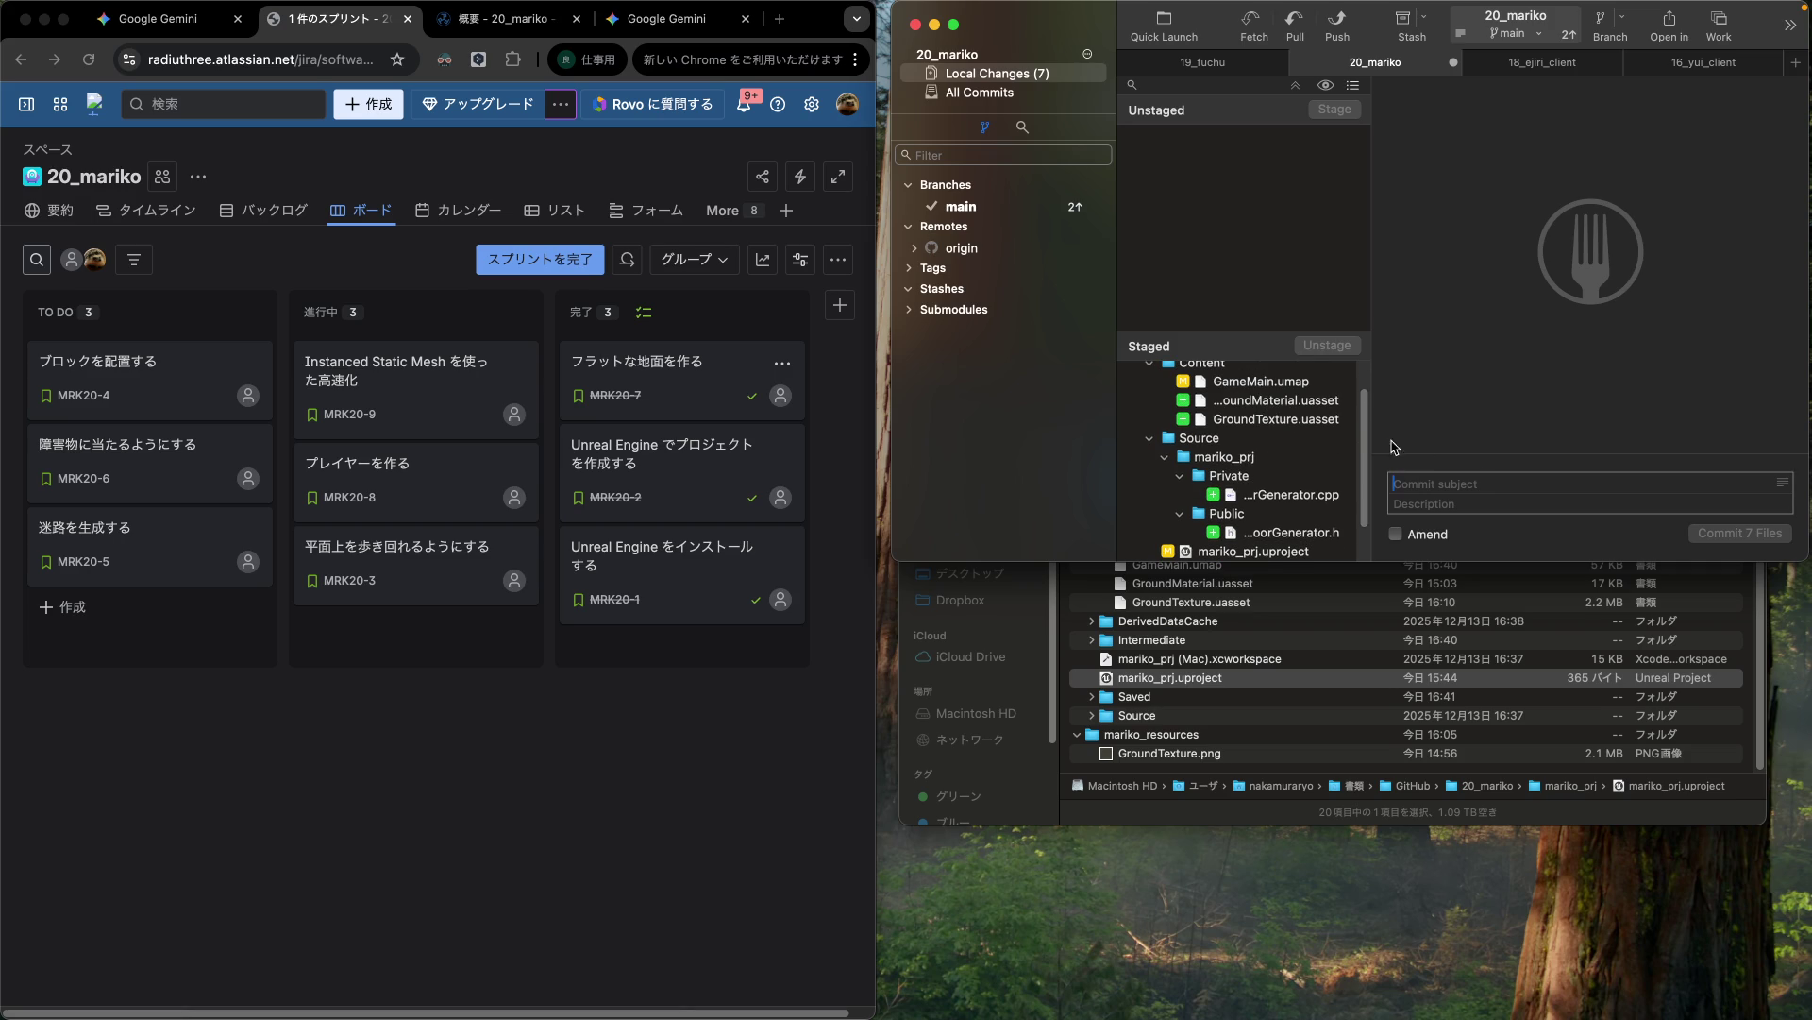
scroll(1309, 464, down, 2)
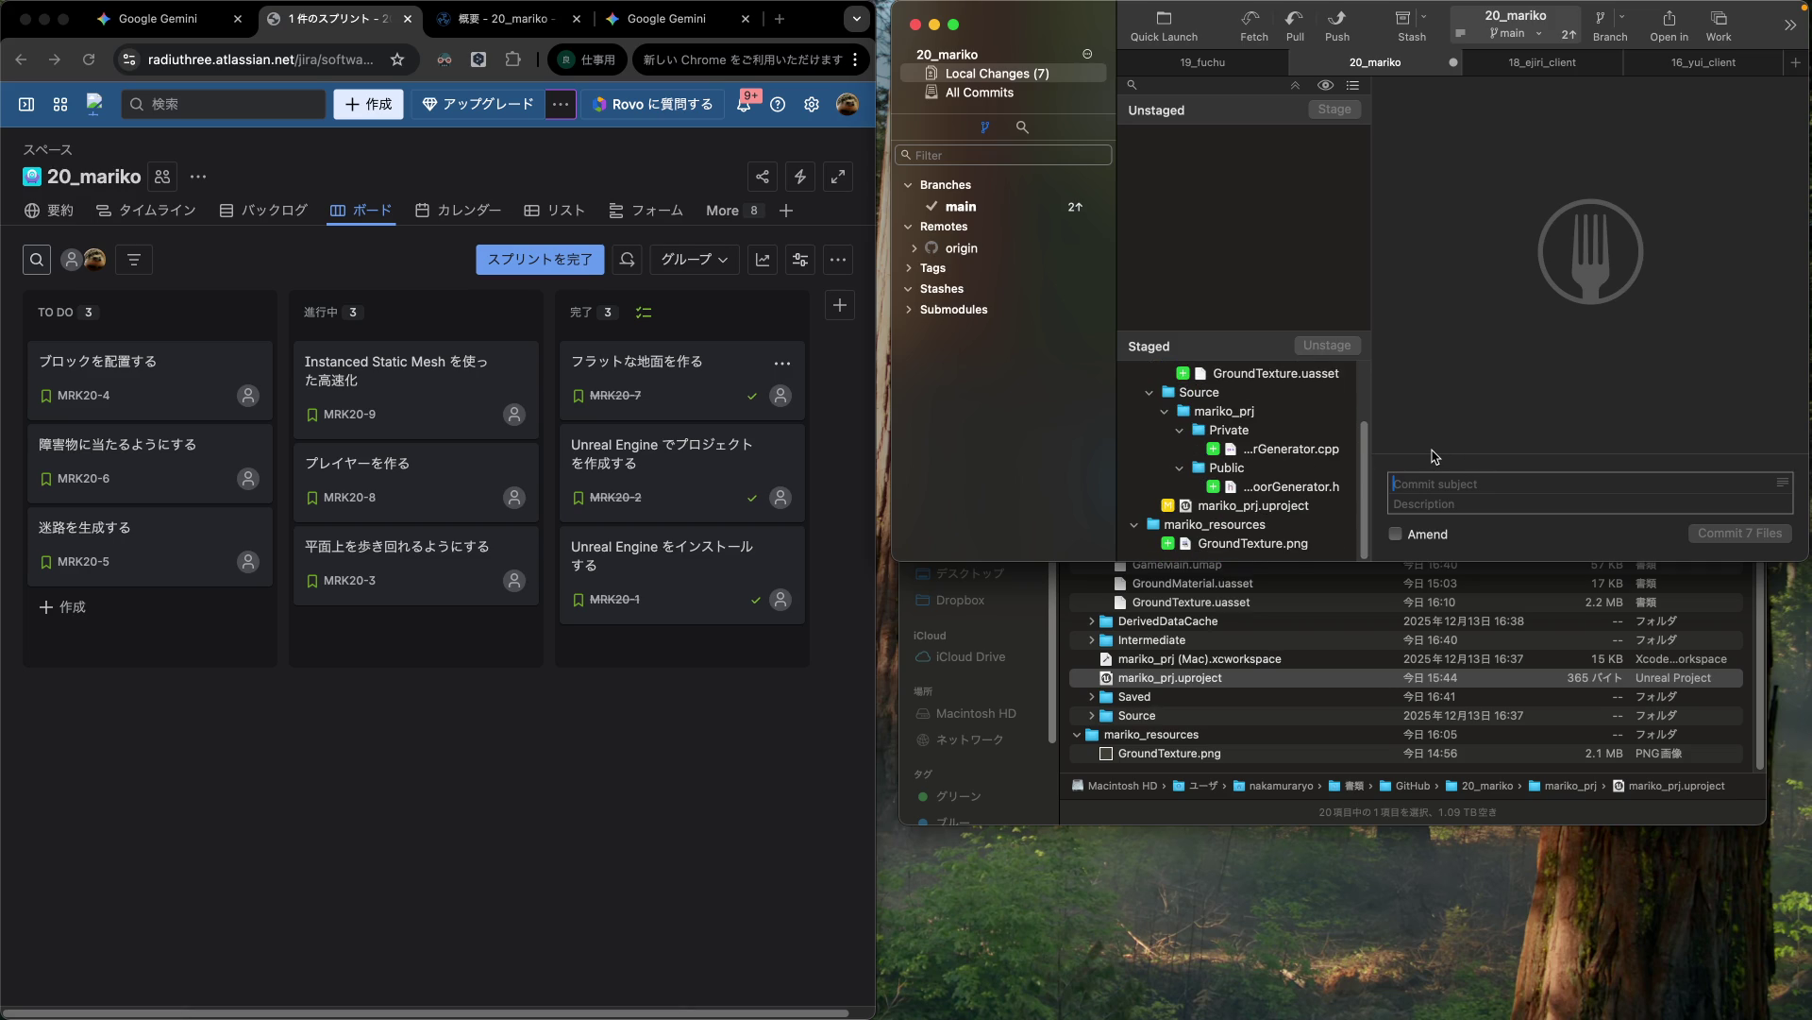
Step: Enter the commit subject '地面を作って表示する' and commit the seven staged files
click(1435, 483)
text(地面を)
key(Return)
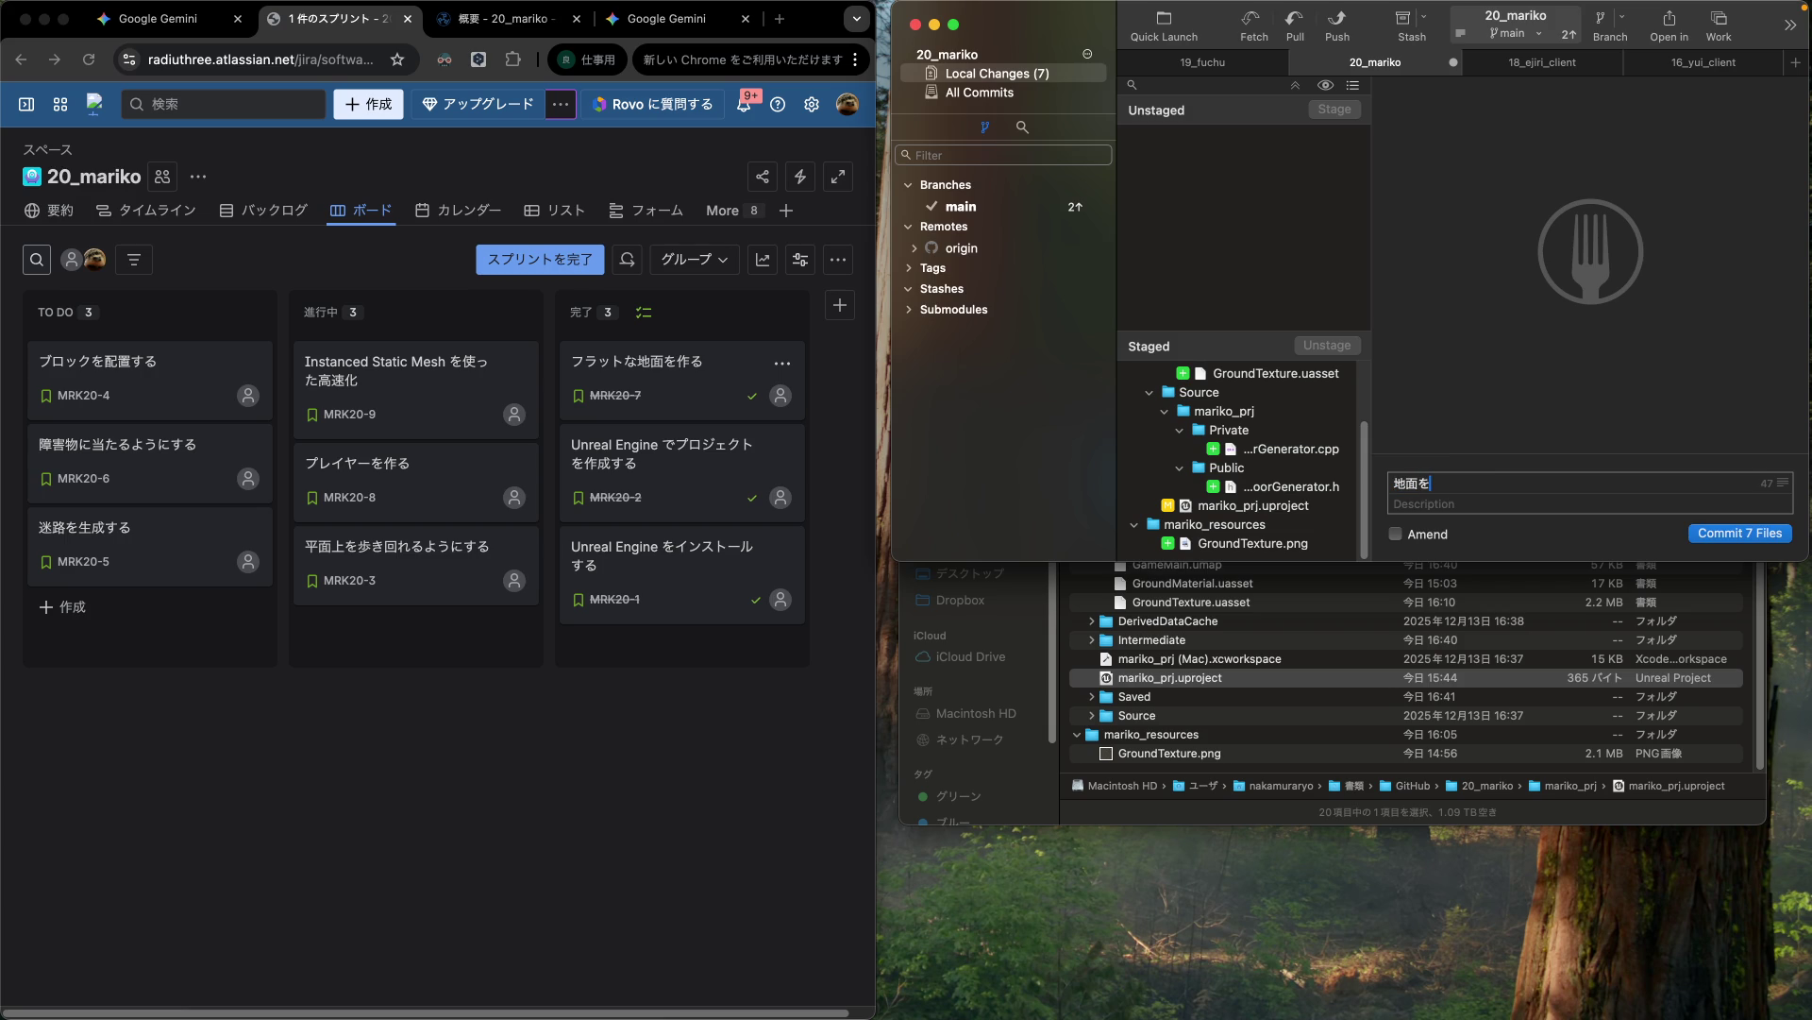
text(uku)
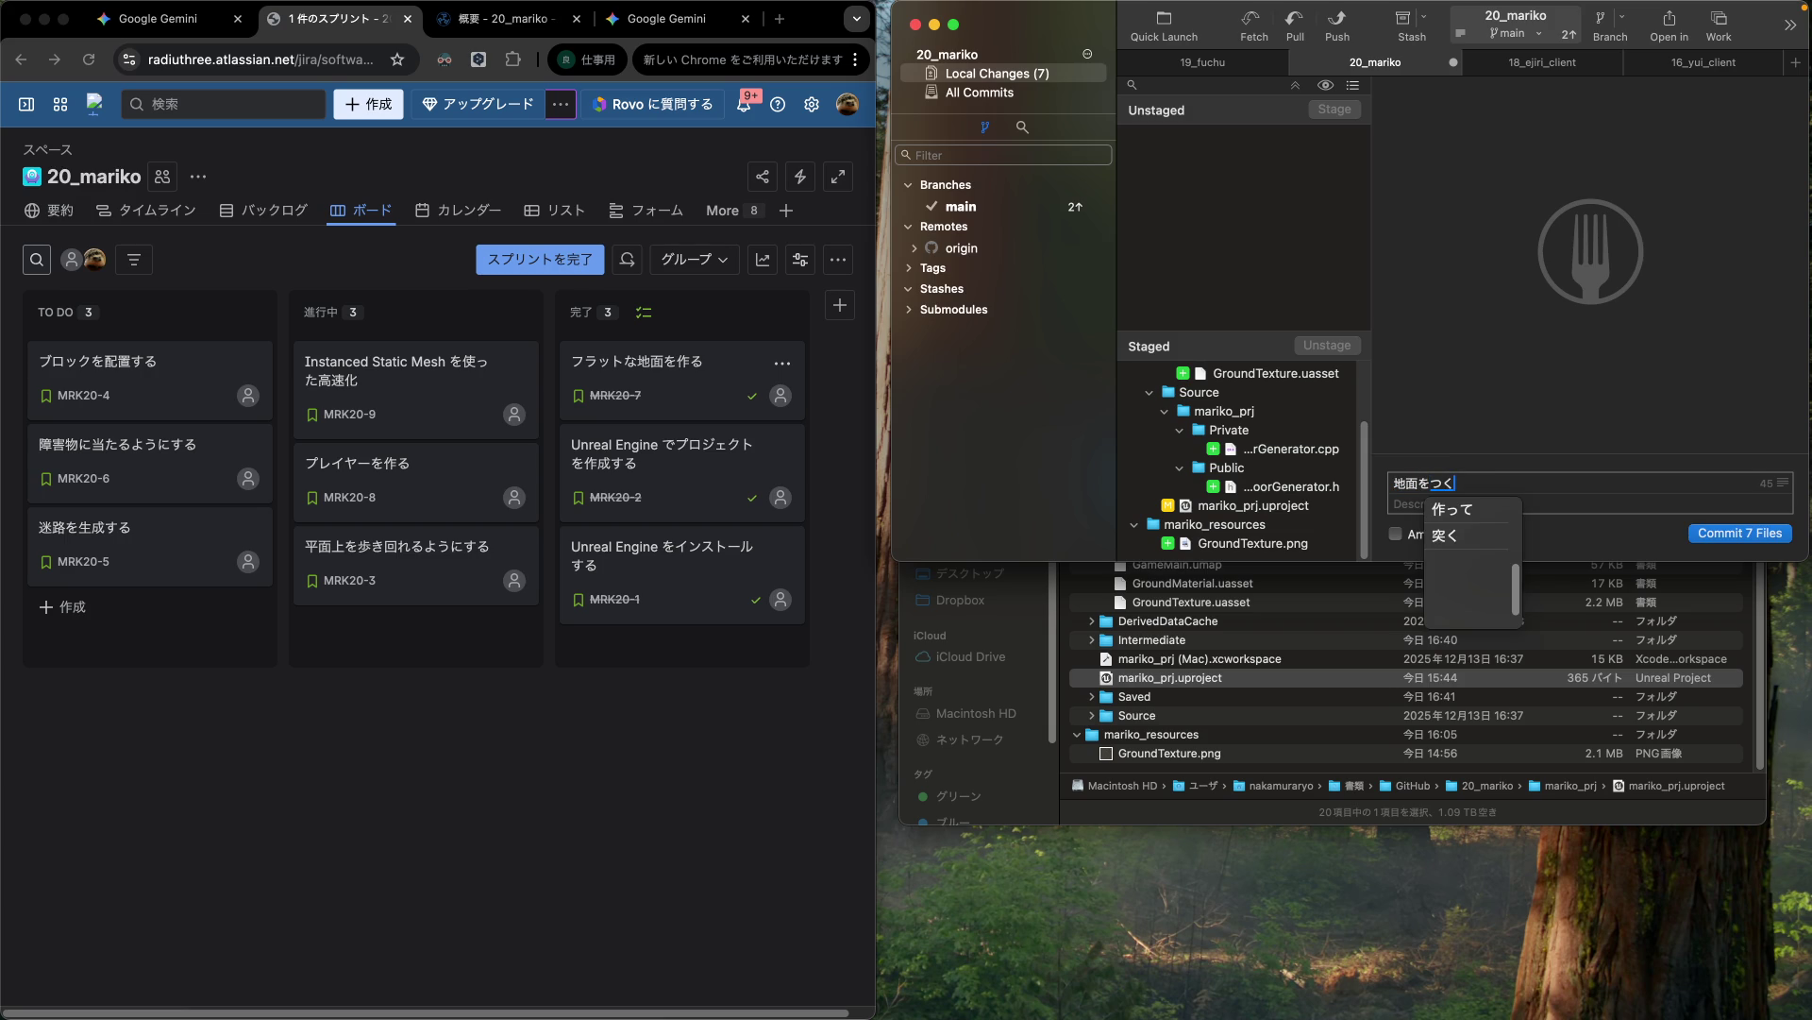
key(Tab)
key(Return)
text(hyoujisuru)
key(Return)
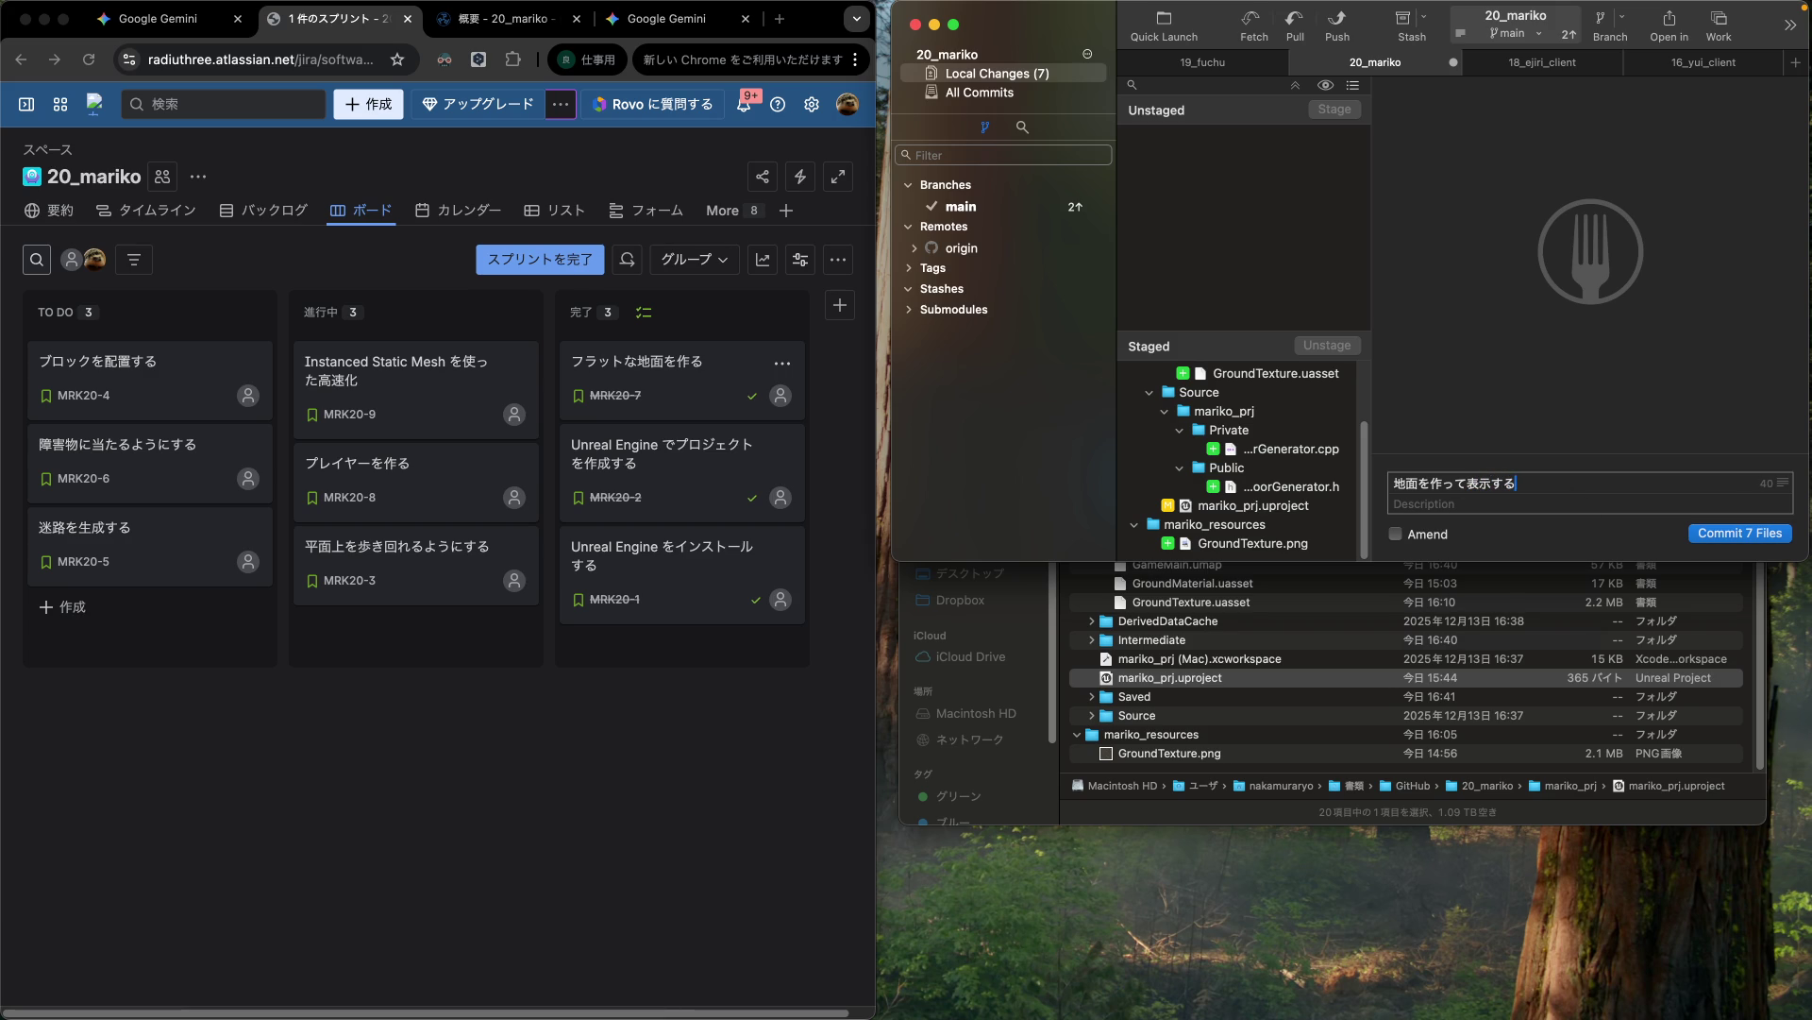
click(1734, 532)
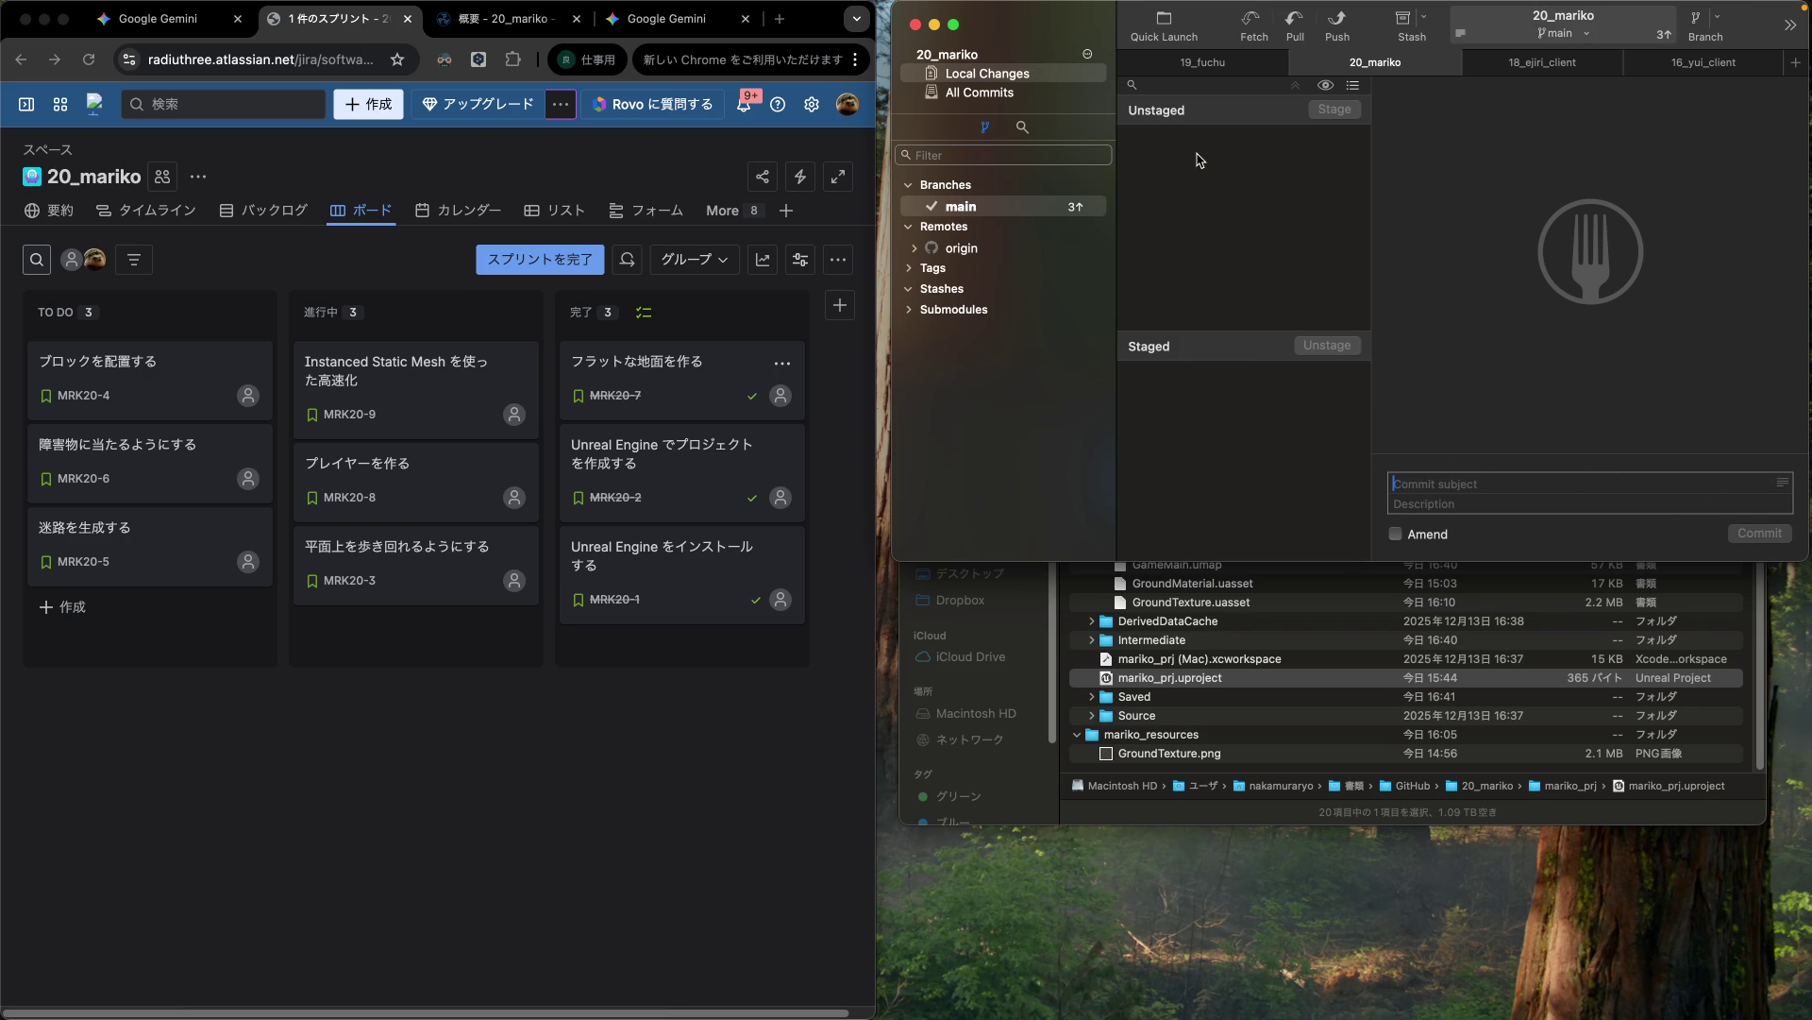
Step: Push main to origin so origin/main includes the '地面を作って表示する' commit
click(963, 207)
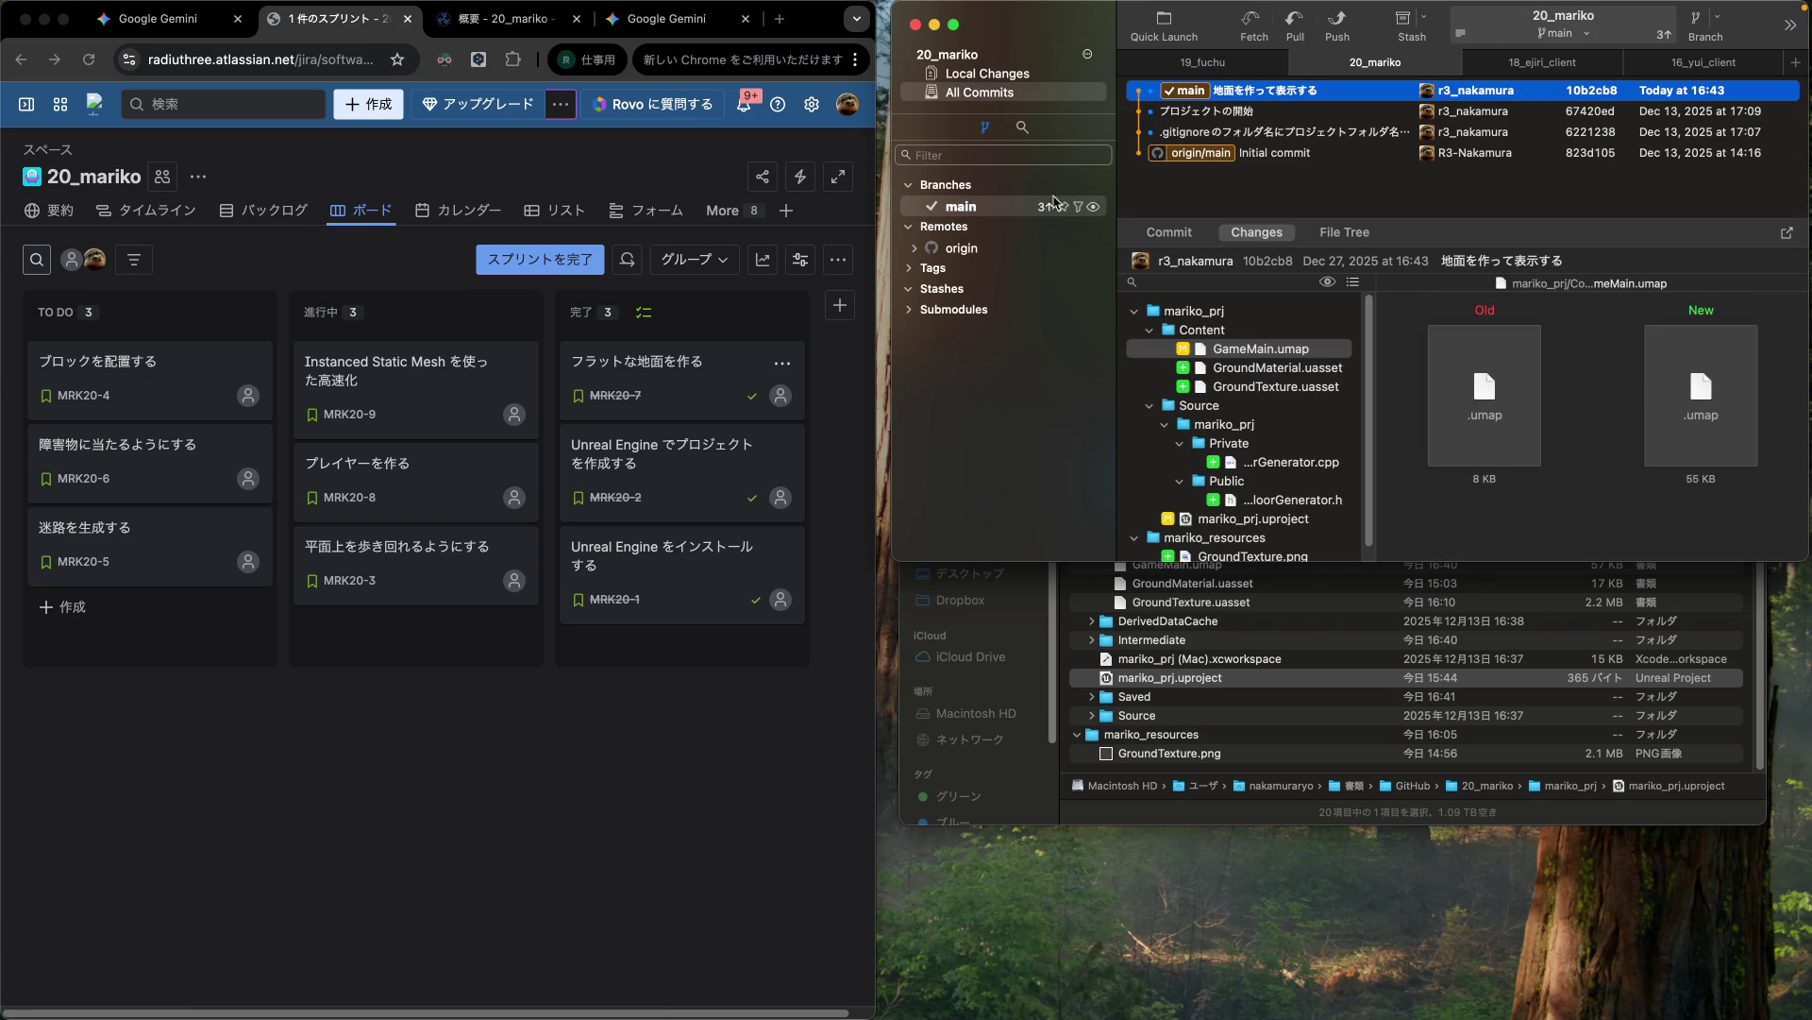
click(1338, 26)
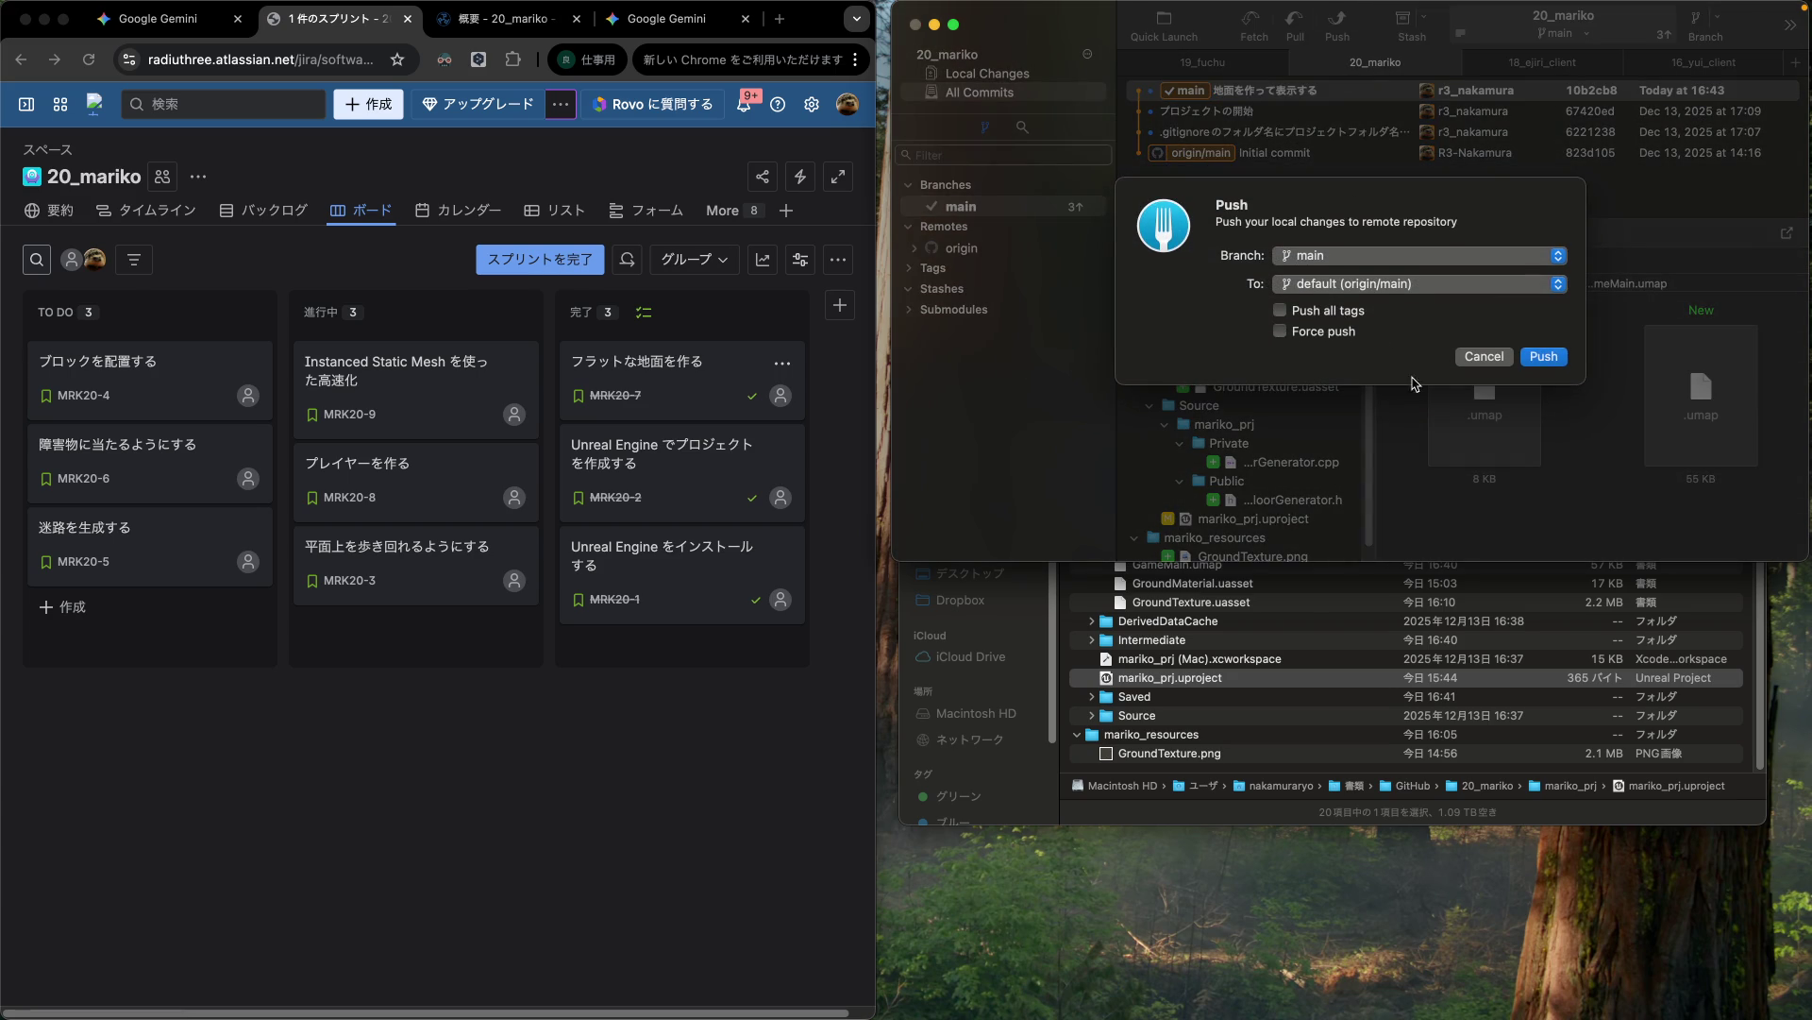
click(1542, 356)
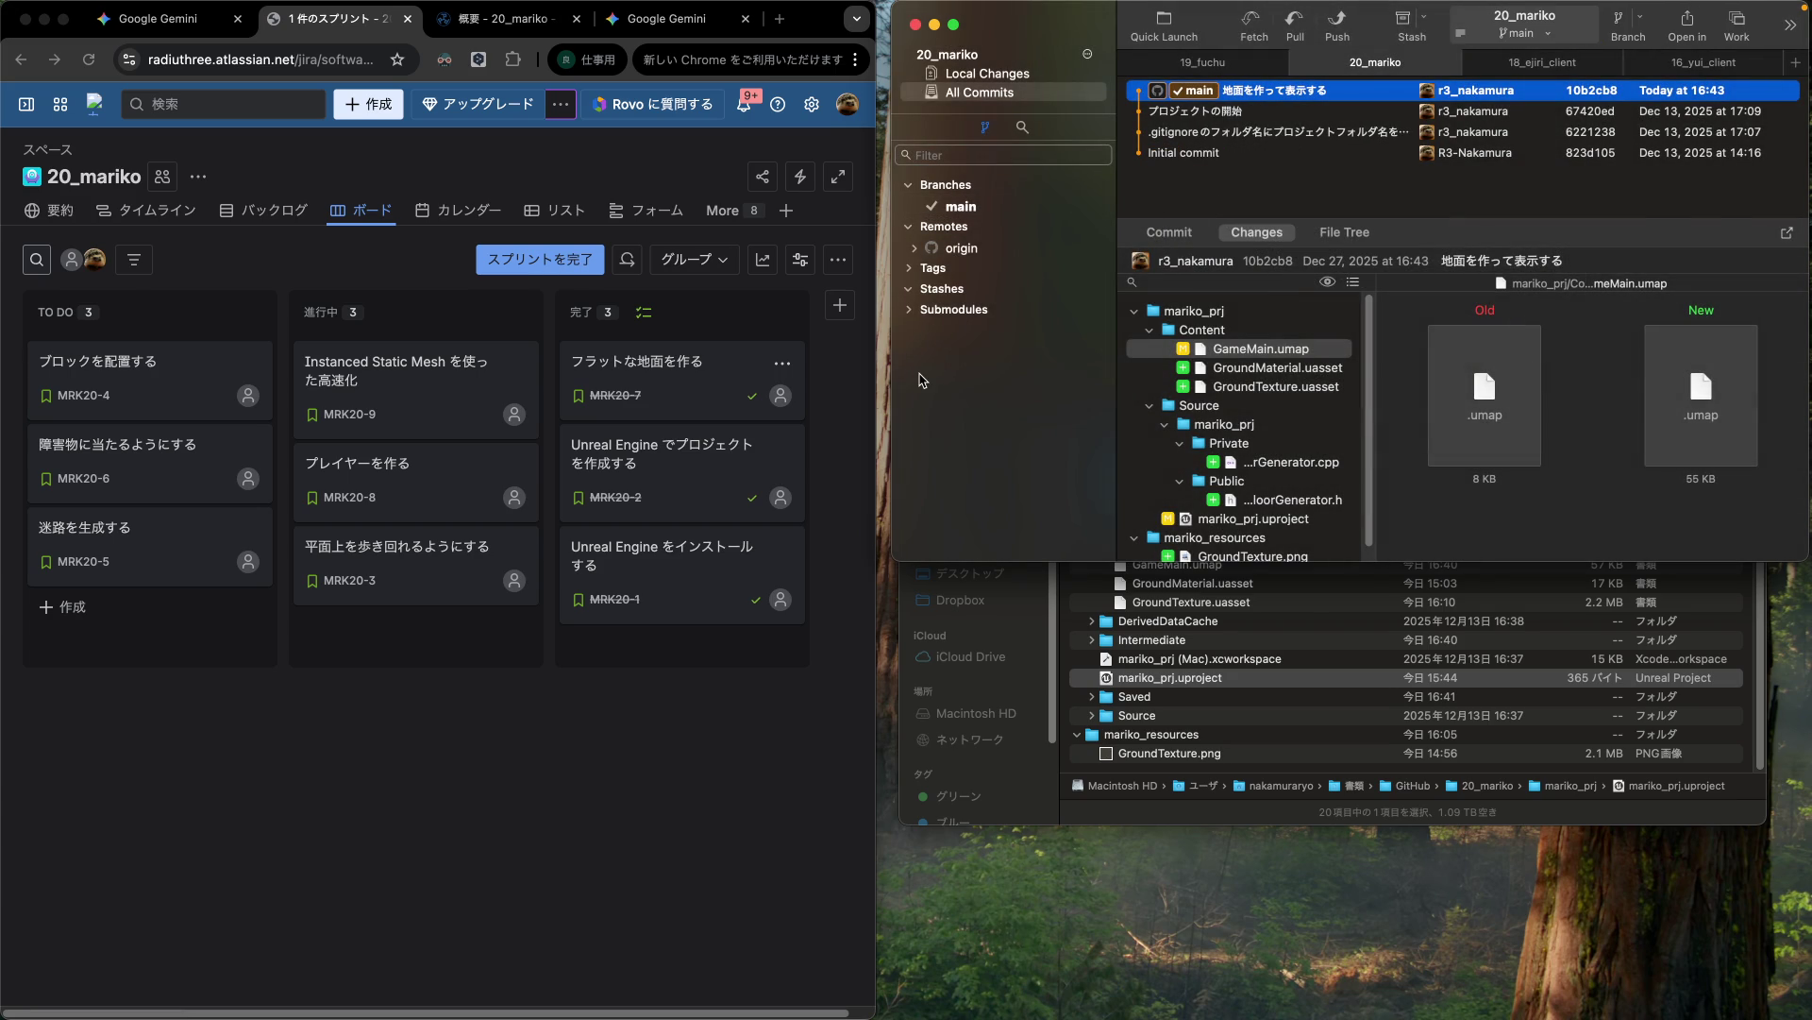
click(489, 162)
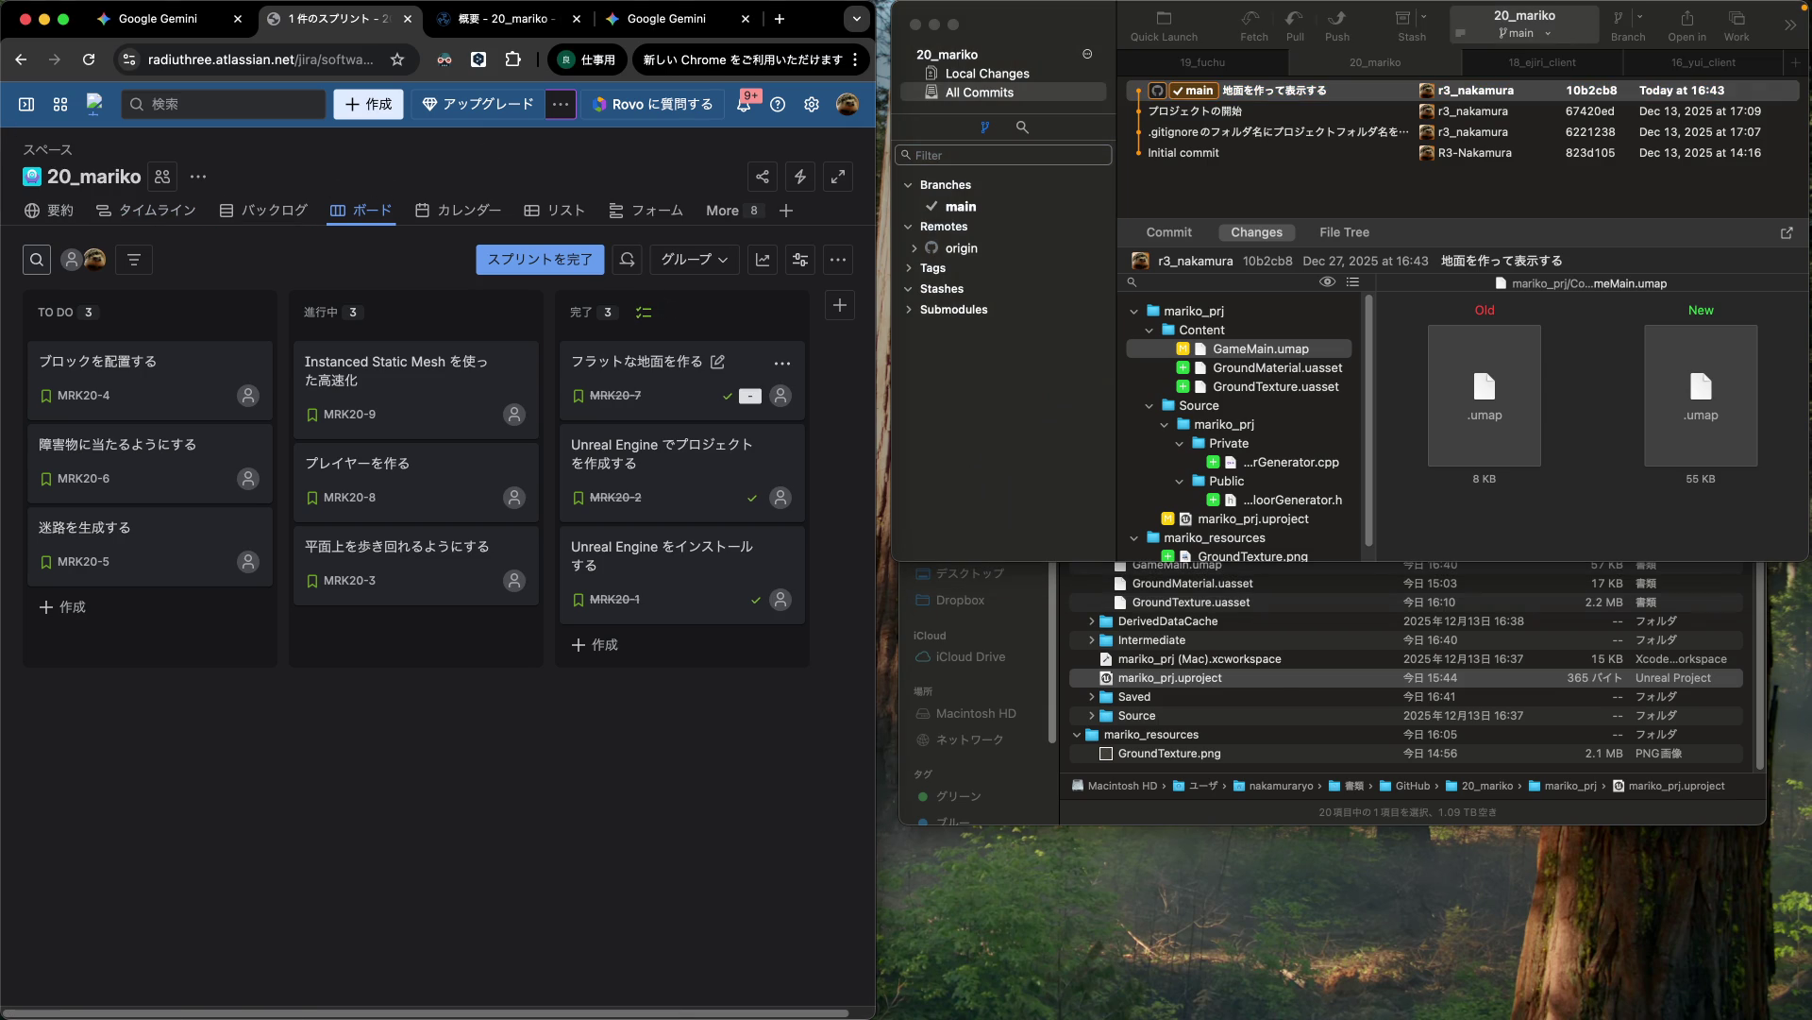